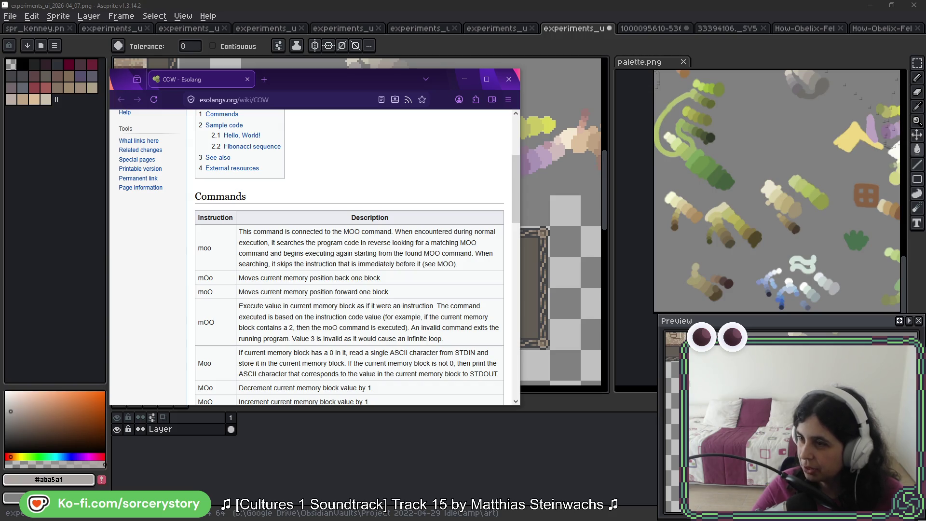
# Bring the r/godot 'Improved some stuff.' post window over the COW page and play its video.
pyautogui.moveTo(779, 0)
pyautogui.mouseDown()
pyautogui.moveTo(378, 68)
pyautogui.moveTo(290, 33)
pyautogui.mouseUp()
pyautogui.click(114, 295)
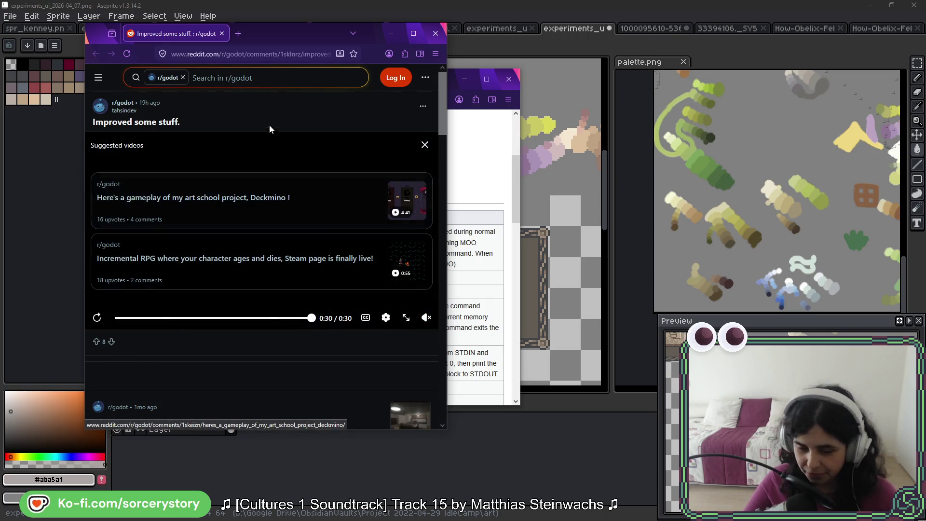
# Move the Reddit window off the top of the screen and drag badges_02.png into Aseprite.
pyautogui.moveTo(274, 35); pyautogui.dragTo(274, 0)
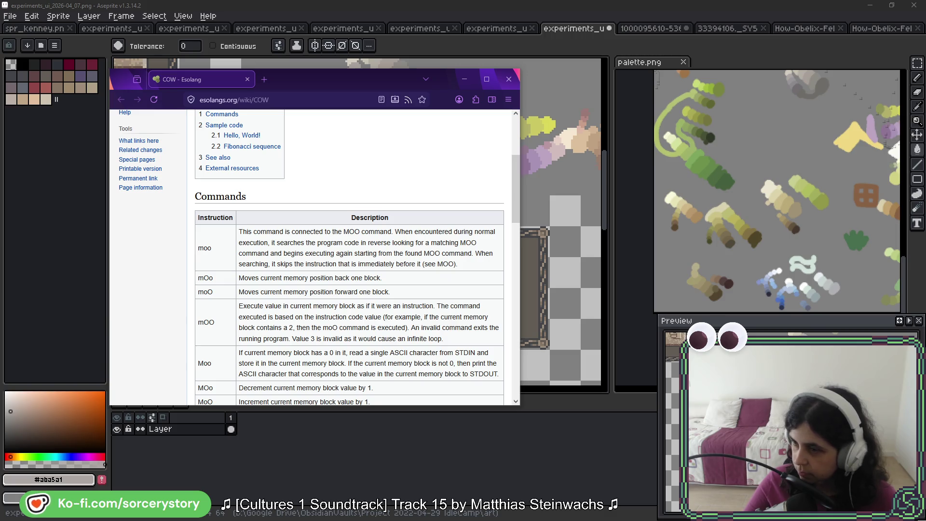
pyautogui.moveTo(380, 111); pyautogui.dragTo(619, 34)
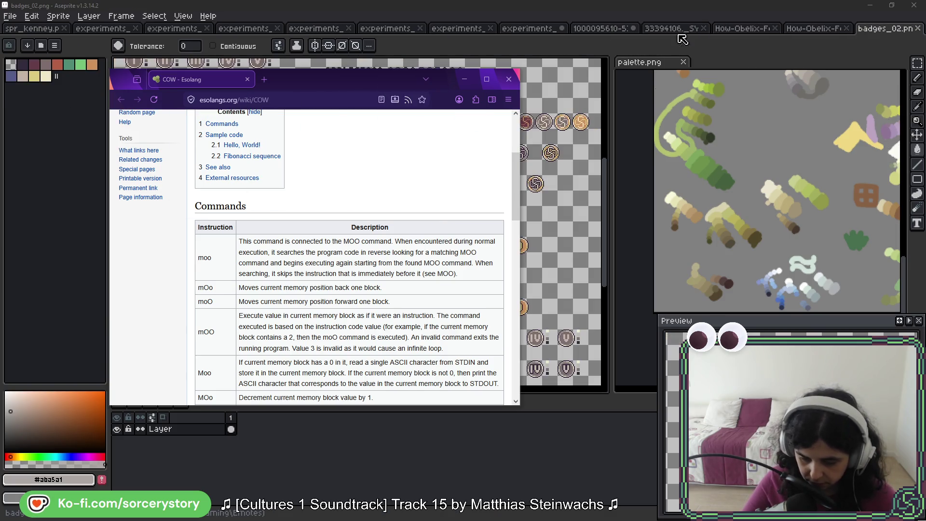
# Close the COW browser window and zoom in on the lower badge rows.
pyautogui.click(508, 79)
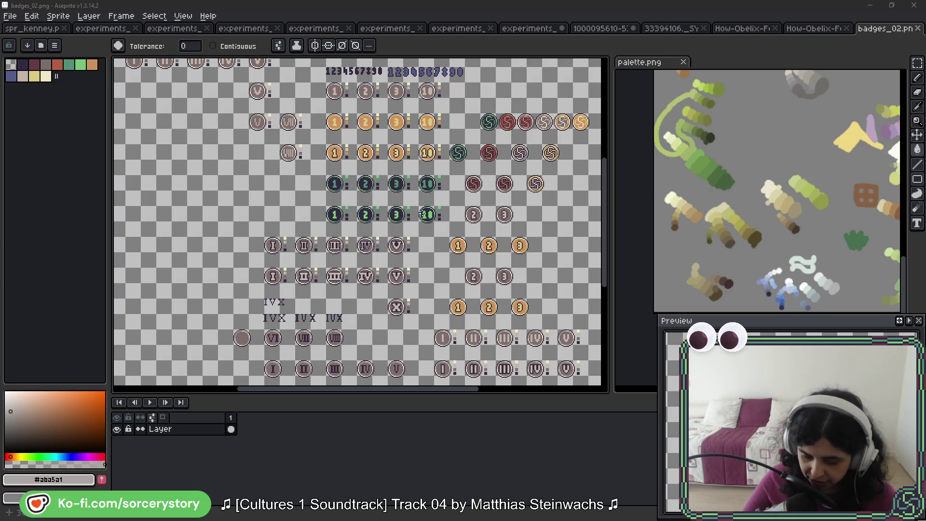
pyautogui.moveTo(348, 210)
pyautogui.mouseDown()
pyautogui.moveTo(359, 286)
pyautogui.moveTo(348, 300)
pyautogui.moveTo(248, 103)
pyautogui.mouseUp()
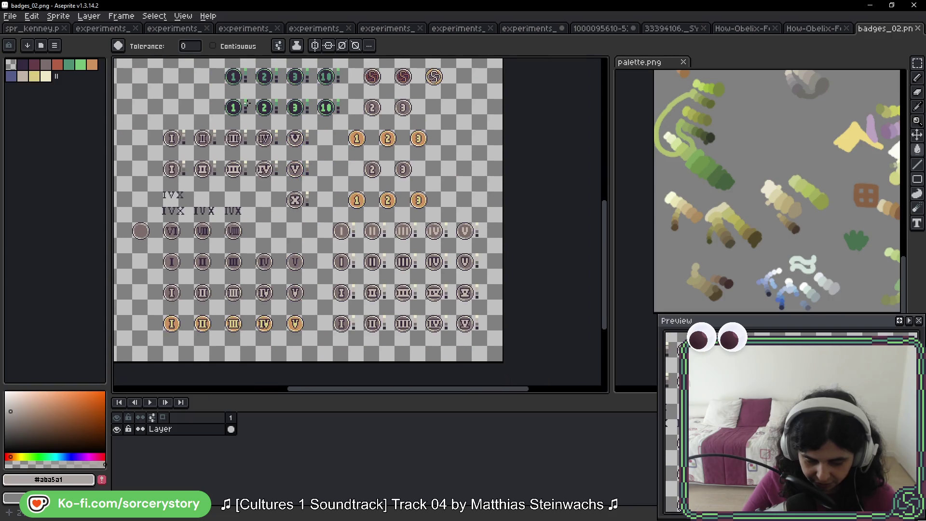
pyautogui.scroll(4, 232, 333)
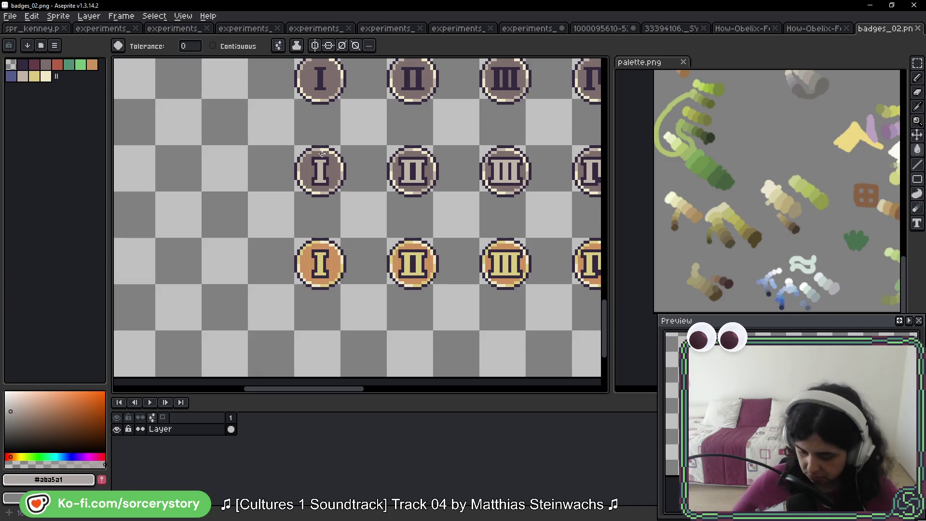
# Circle the bottom I, II and III badges freehand, then close badges_02.png.
pyautogui.press('b')
pyautogui.moveTo(337, 137)
pyautogui.mouseDown()
pyautogui.moveTo(289, 193)
pyautogui.moveTo(348, 215)
pyautogui.moveTo(286, 242)
pyautogui.moveTo(347, 227)
pyautogui.mouseUp()
pyautogui.hotkey('ctrl', 'z')
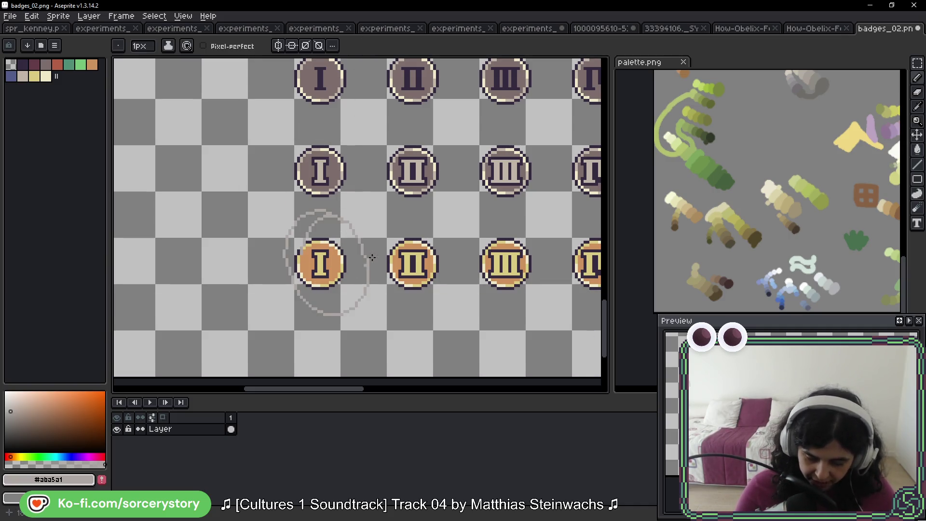
pyautogui.moveTo(434, 132); pyautogui.dragTo(451, 188)
pyautogui.moveTo(440, 226)
pyautogui.mouseDown()
pyautogui.moveTo(386, 292)
pyautogui.moveTo(453, 291)
pyautogui.mouseUp()
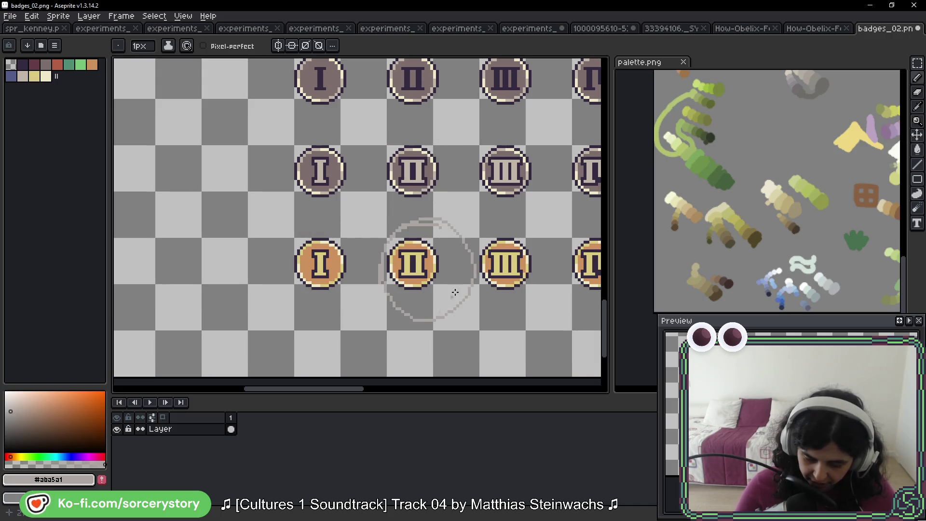
pyautogui.moveTo(516, 124)
pyautogui.mouseDown()
pyautogui.moveTo(483, 213)
pyautogui.moveTo(465, 302)
pyautogui.mouseUp()
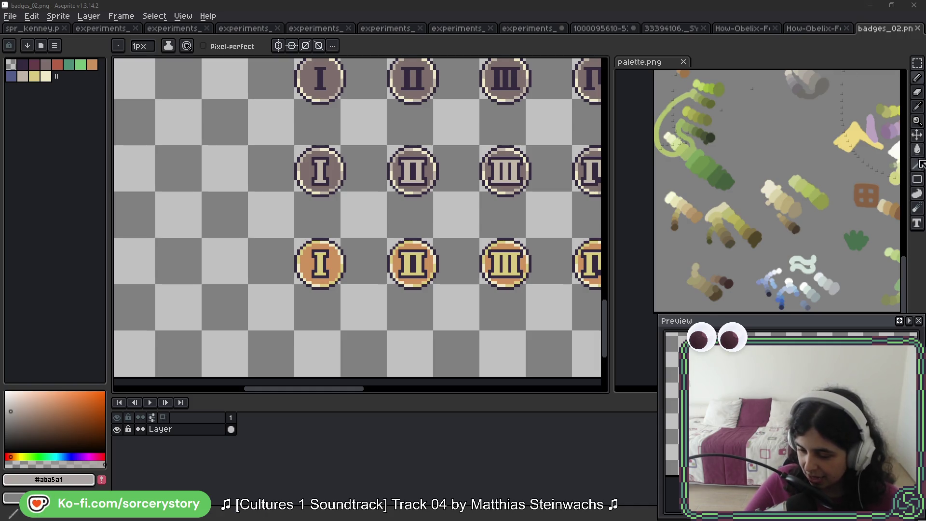
pyautogui.click(918, 28)
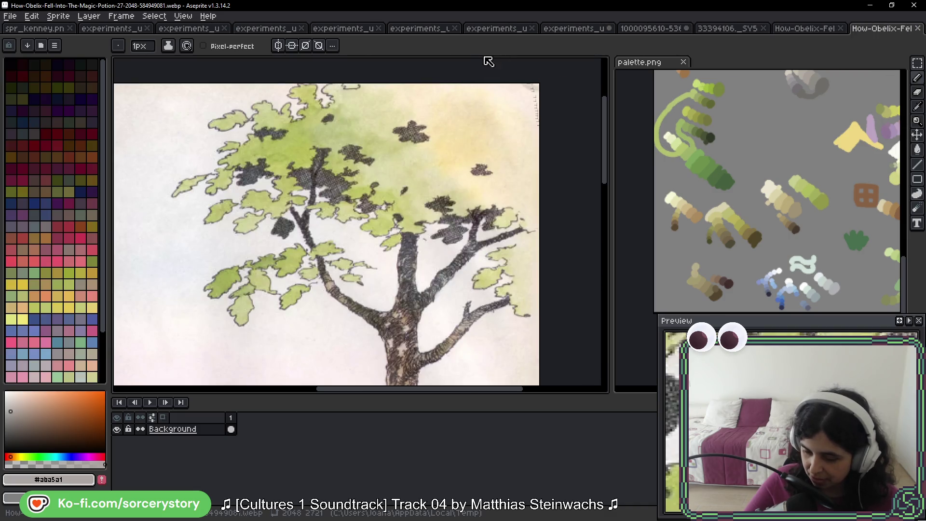
# Switch to the experiments_ui_2026-04_07.png sprite showing the stone hammer tiles.
pyautogui.click(583, 29)
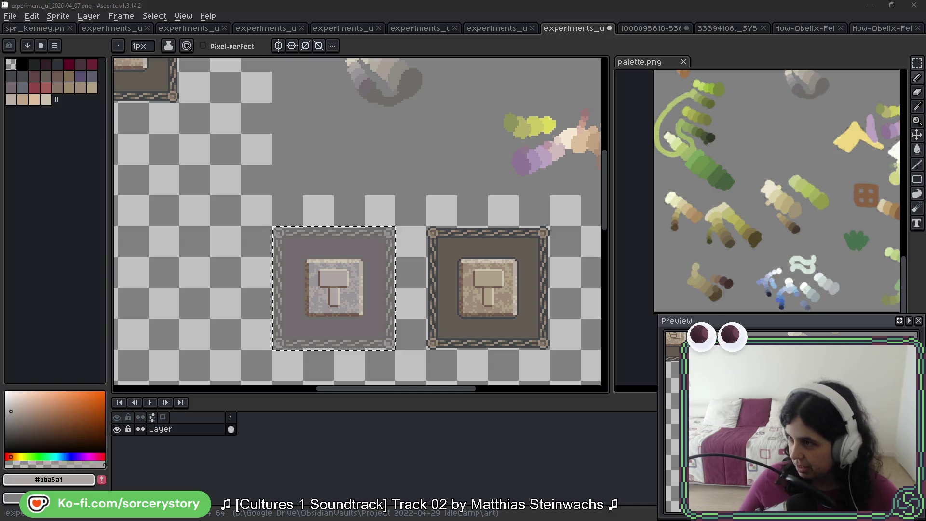
# Create a clipboard-sized 1022×127 sprite and paste the badge-row screenshot into place.
pyautogui.click(10, 16)
pyautogui.click(19, 25)
pyautogui.click(444, 374)
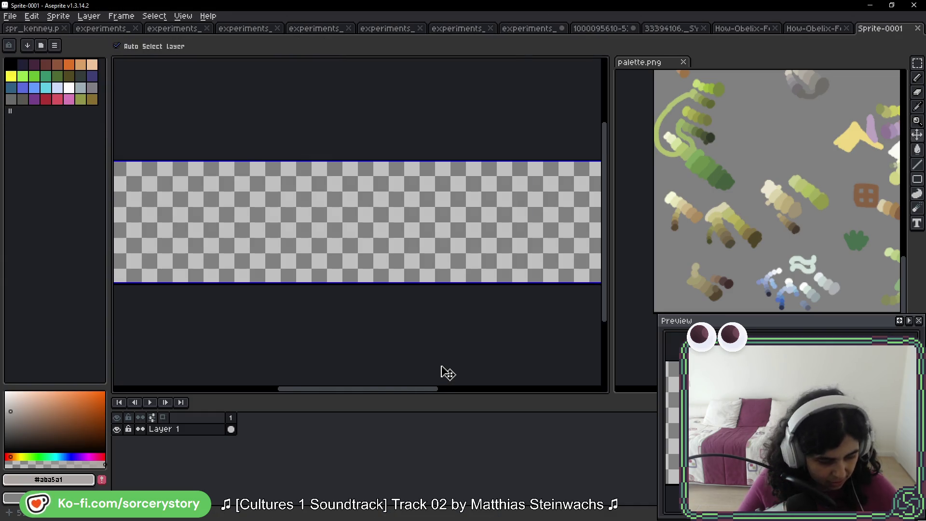
pyautogui.hotkey('ctrl', 'v')
pyautogui.moveTo(288, 217); pyautogui.dragTo(367, 246)
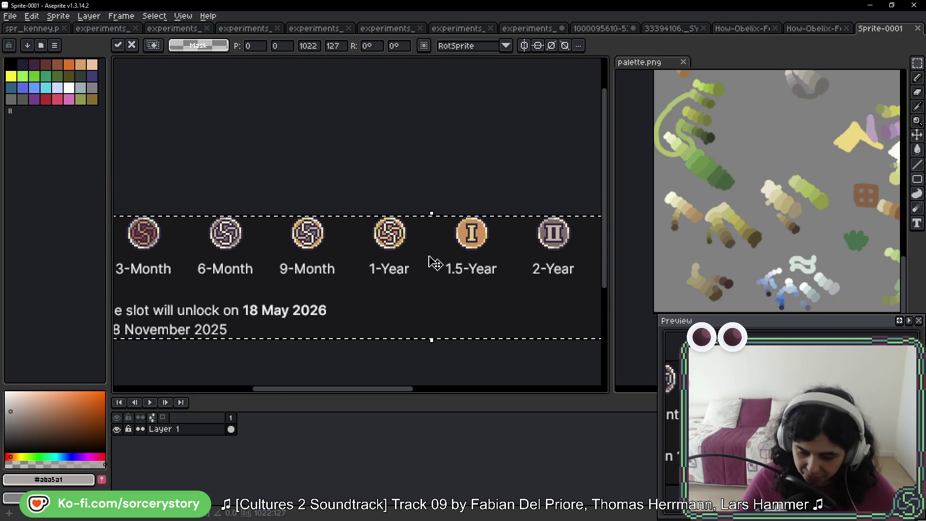
pyautogui.press('Return')
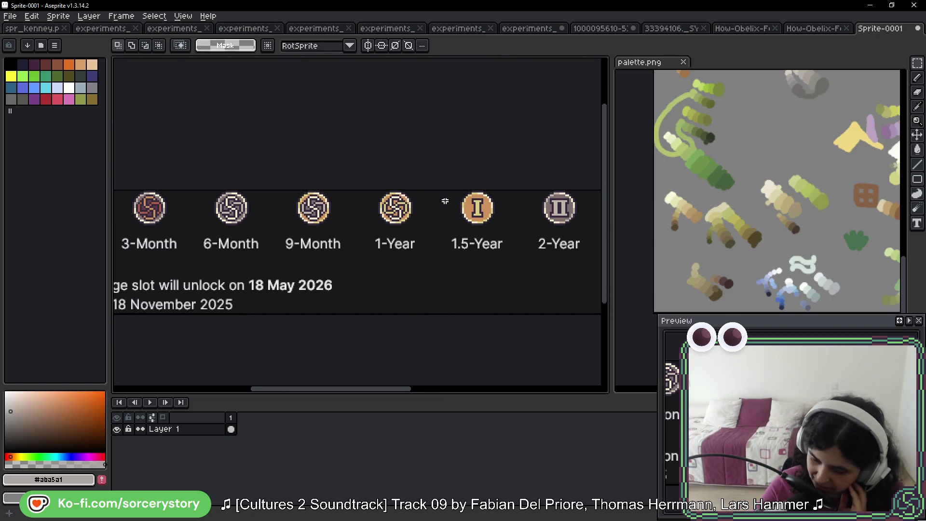
# Pan across the year badges, then close the badge sprite without saving.
pyautogui.hscroll(-5, 429, 240)
pyautogui.scroll(-1, 429, 240)
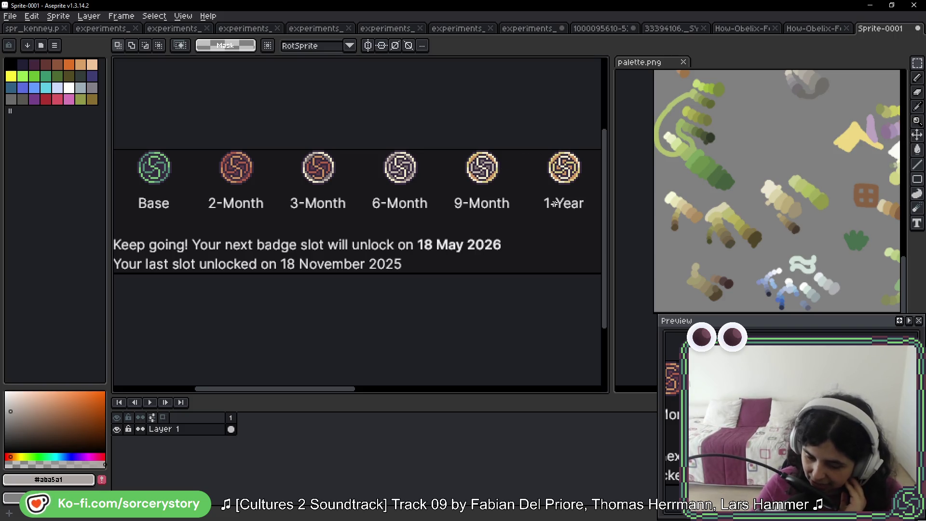
pyautogui.moveTo(567, 189); pyautogui.dragTo(114, 180)
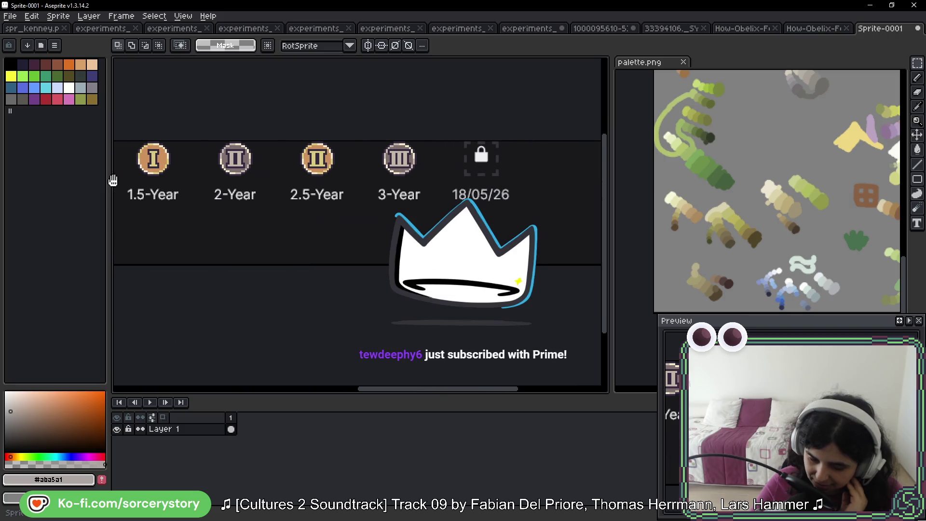
pyautogui.moveTo(171, 156)
pyautogui.mouseDown()
pyautogui.moveTo(600, 158)
pyautogui.moveTo(289, 169)
pyautogui.mouseUp()
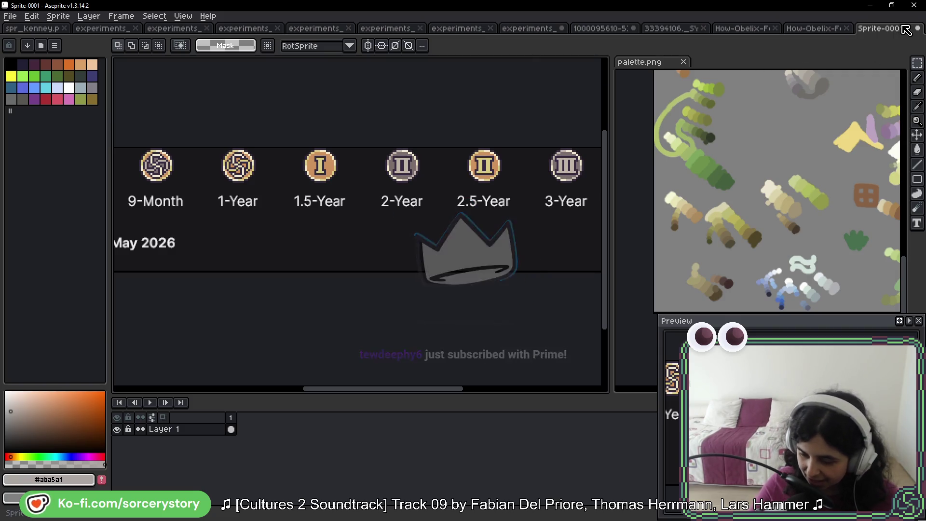
pyautogui.click(917, 28)
pyautogui.click(475, 288)
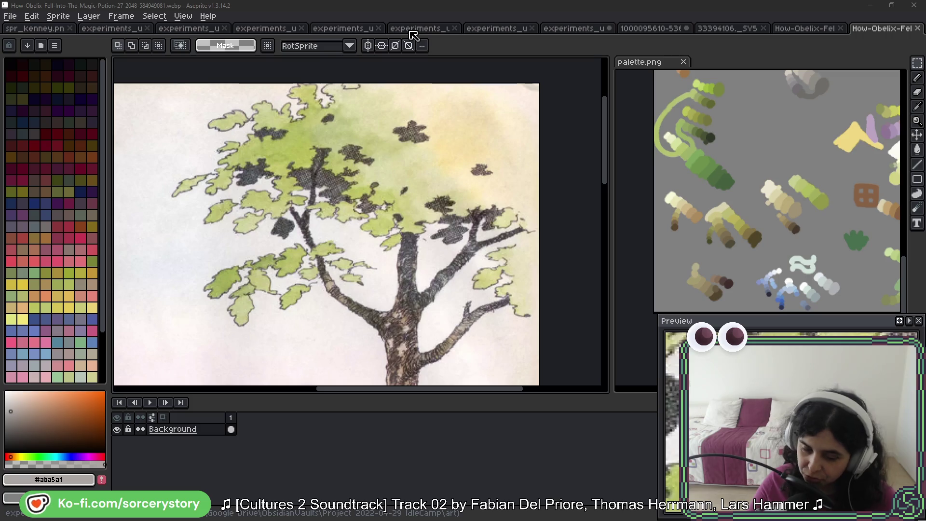
# Switch to experiments_ui_2026-04_07.png with the gray and sand-beige hammer tiles.
pyautogui.click(499, 29)
pyautogui.click(574, 28)
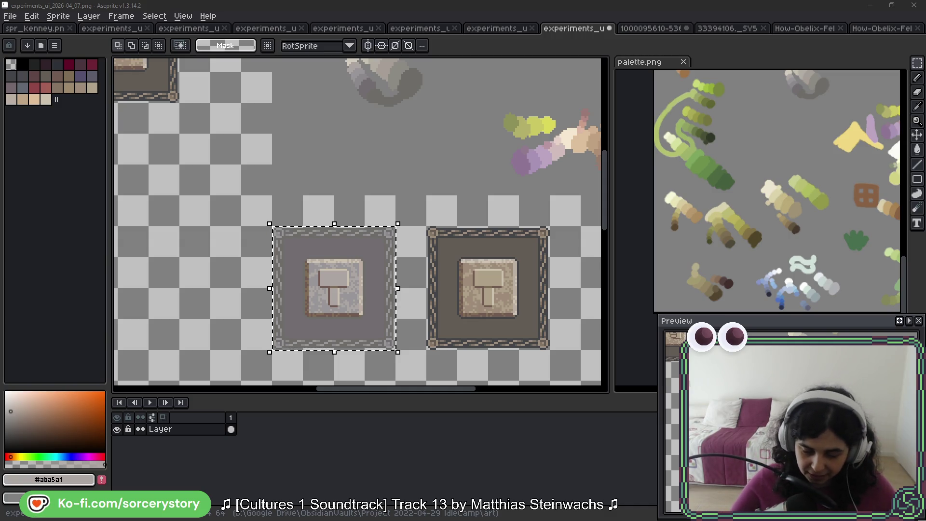
# Select the right hammer tile and recolour its inner panel with a light beige from the reference blob.
pyautogui.hotkey('ctrl', 'd')
pyautogui.moveTo(471, 211)
pyautogui.mouseDown()
pyautogui.moveTo(426, 204)
pyautogui.moveTo(497, 318)
pyautogui.mouseUp()
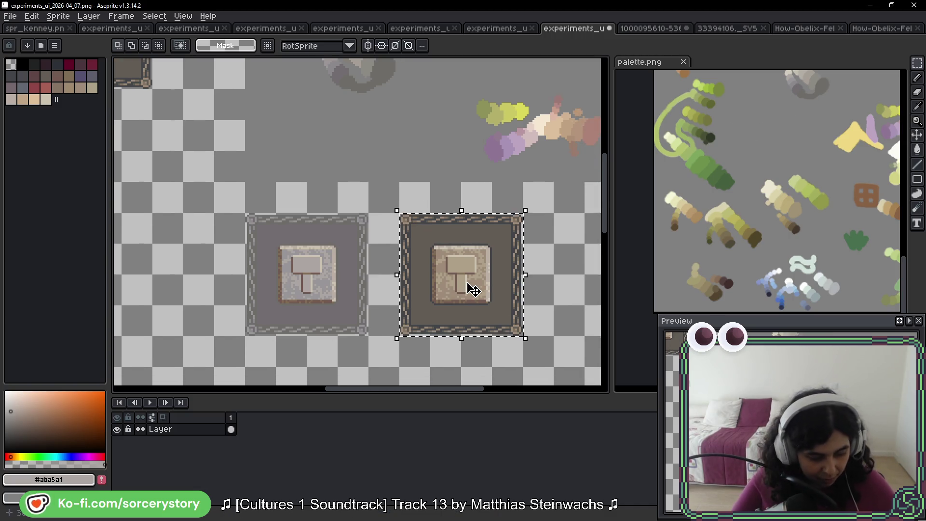
pyautogui.press('w')
pyautogui.scroll(2, 378, 188)
pyautogui.scroll(1, 413, 128)
pyautogui.keyDown('alt'); pyautogui.click(362, 192); pyautogui.keyUp('alt')
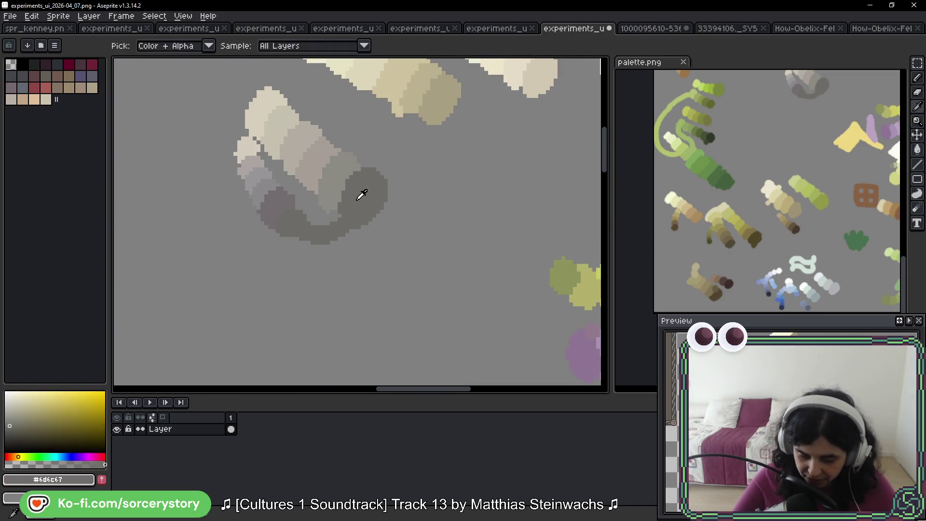
pyautogui.scroll(-5, 441, 133)
pyautogui.scroll(-2, 464, 214)
pyautogui.scroll(2, 464, 214)
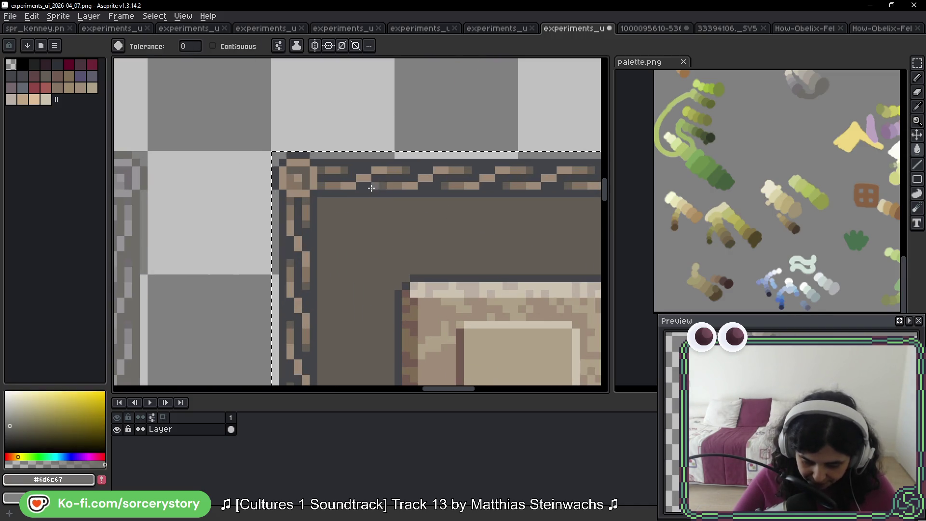
pyautogui.scroll(-2, 422, 332)
pyautogui.scroll(2, 377, 209)
pyautogui.keyDown('alt'); pyautogui.click(335, 136); pyautogui.keyUp('alt')
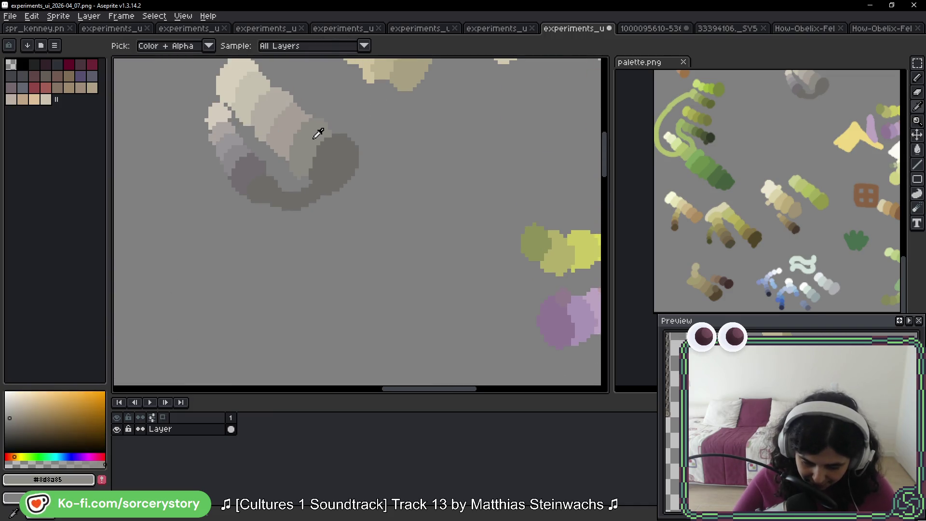
pyautogui.scroll(-6, 432, 101)
pyautogui.scroll(2, 400, 196)
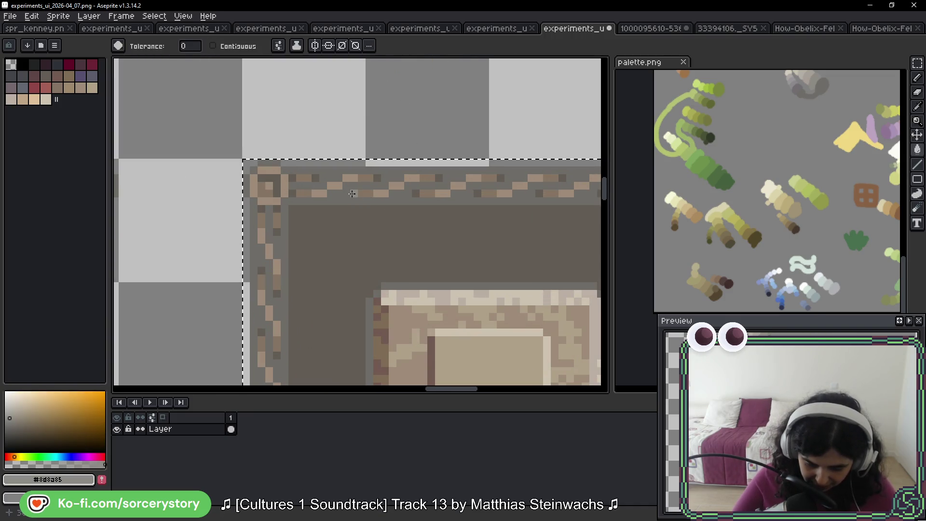
pyautogui.click(357, 198)
# Sample lighter grey-beige tones from the colour blobs and recentre the two hammer tiles.
pyautogui.scroll(-2, 357, 198)
pyautogui.scroll(3, 362, 169)
pyautogui.scroll(3, 363, 169)
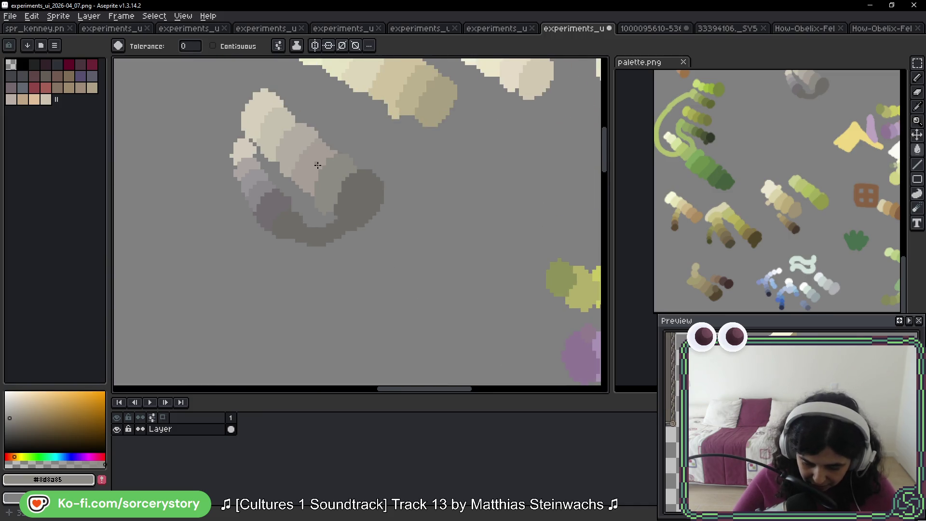
pyautogui.keyDown('alt'); pyautogui.click(319, 159); pyautogui.keyUp('alt')
pyautogui.scroll(-3, 424, 110)
pyautogui.scroll(1, 438, 238)
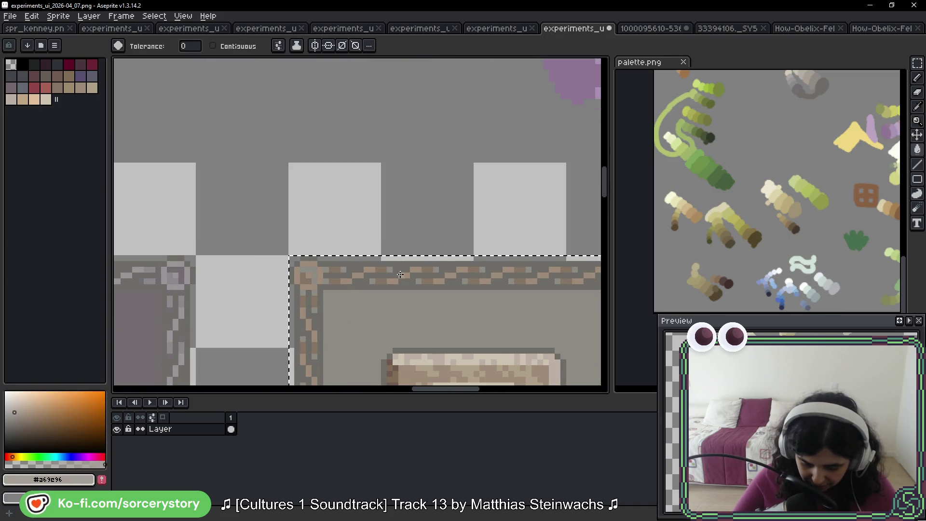
pyautogui.scroll(-2, 352, 190)
pyautogui.scroll(3, 407, 288)
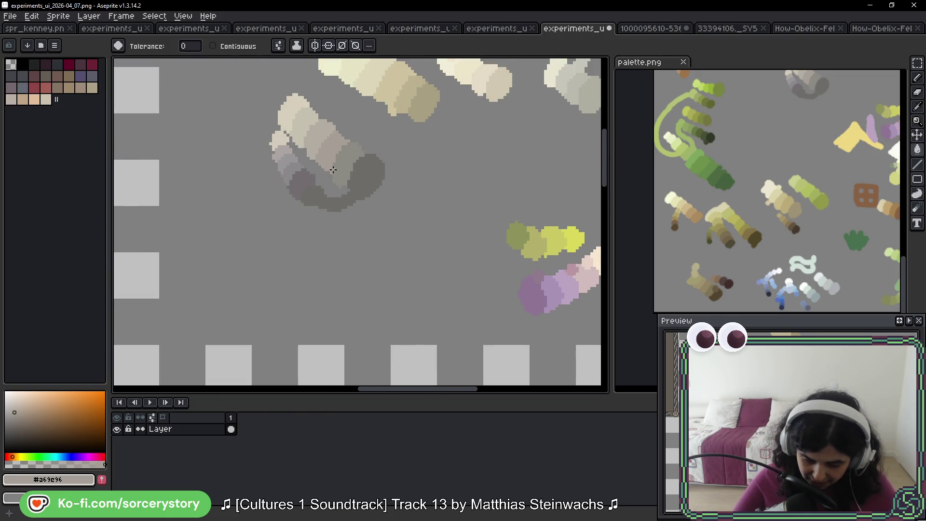
pyautogui.scroll(2, 320, 153)
pyautogui.keyDown('alt'); pyautogui.click(312, 130); pyautogui.keyUp('alt')
pyautogui.scroll(-1, 338, 202)
pyautogui.scroll(-2, 410, 251)
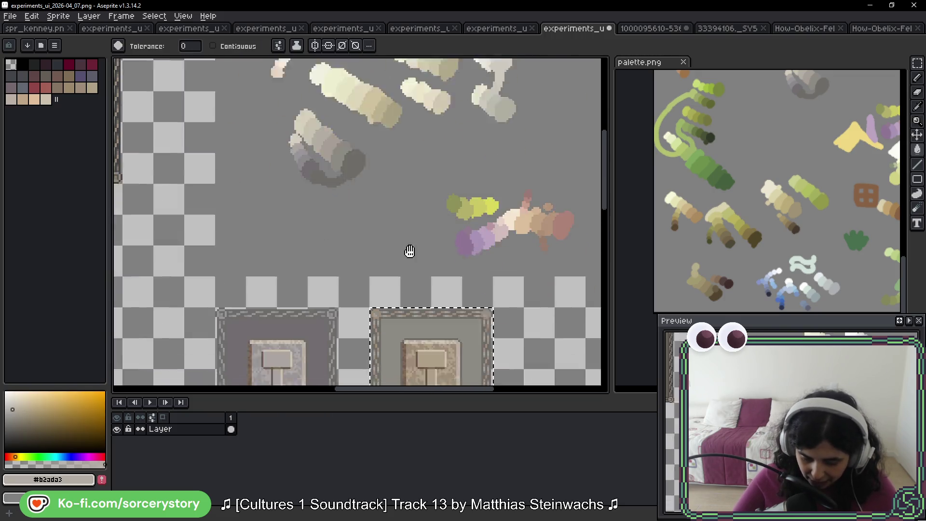
pyautogui.scroll(3, 403, 216)
pyautogui.moveTo(325, 277); pyautogui.dragTo(362, 277)
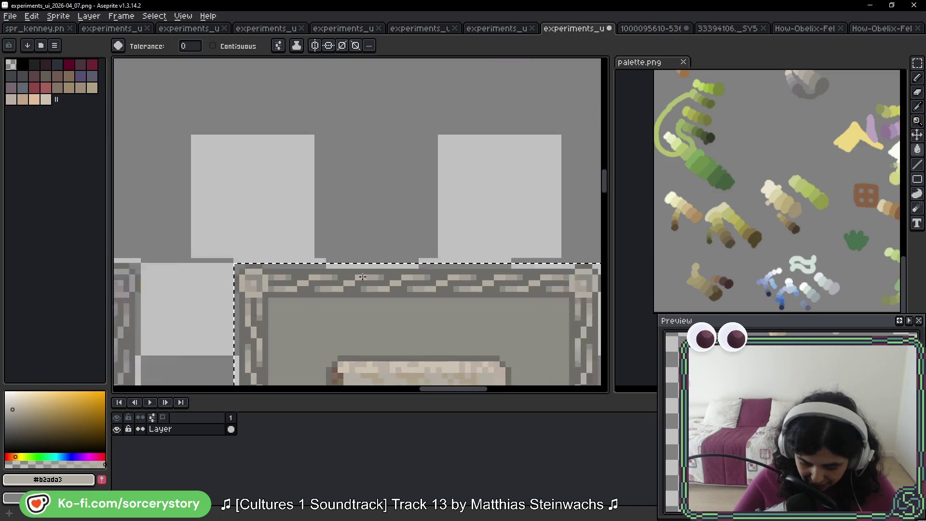
pyautogui.scroll(-3, 410, 281)
pyautogui.moveTo(414, 297); pyautogui.dragTo(428, 195)
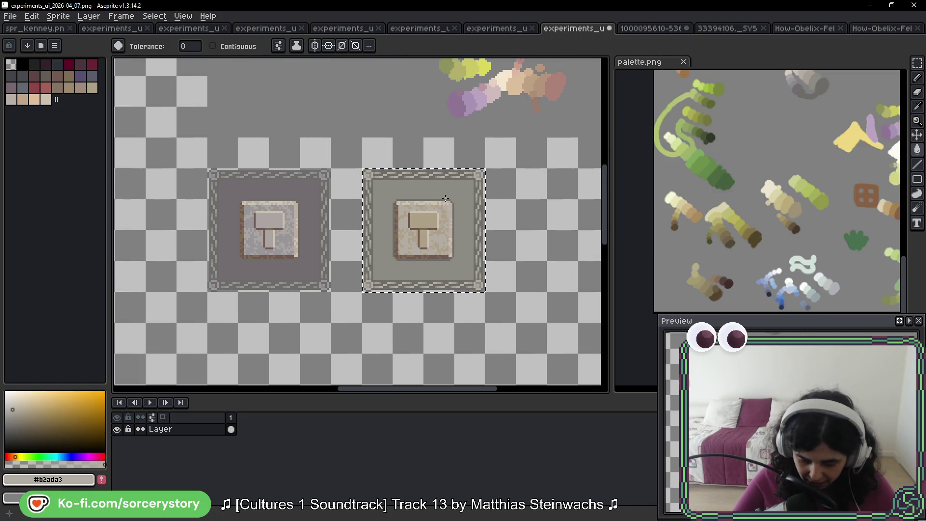
pyautogui.moveTo(325, 130)
pyautogui.mouseDown()
pyautogui.moveTo(355, 221)
pyautogui.moveTo(397, 285)
pyautogui.mouseUp()
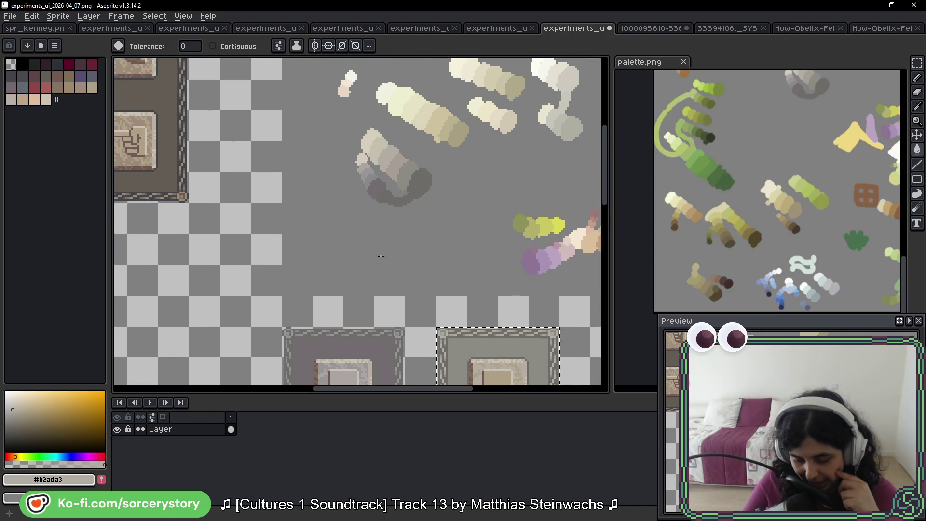
pyautogui.moveTo(400, 238); pyautogui.dragTo(404, 163)
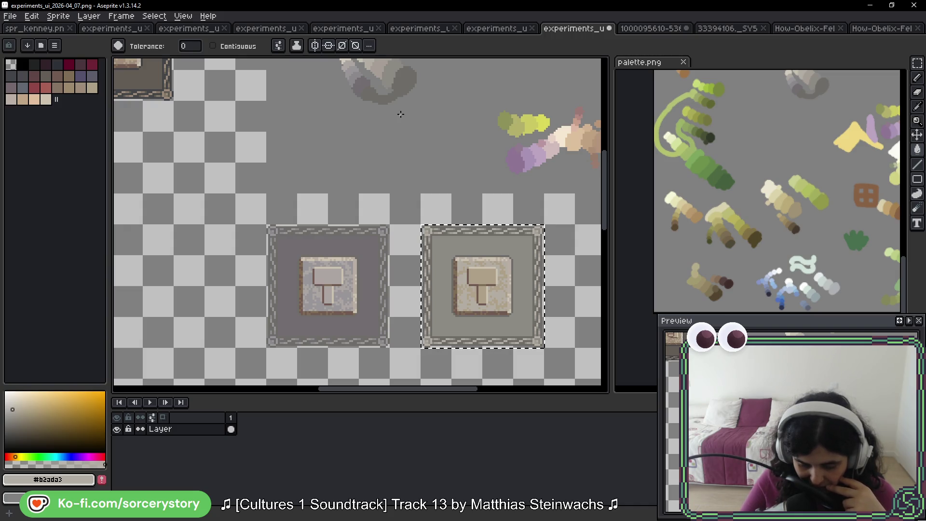
pyautogui.moveTo(408, 135); pyautogui.dragTo(409, 161)
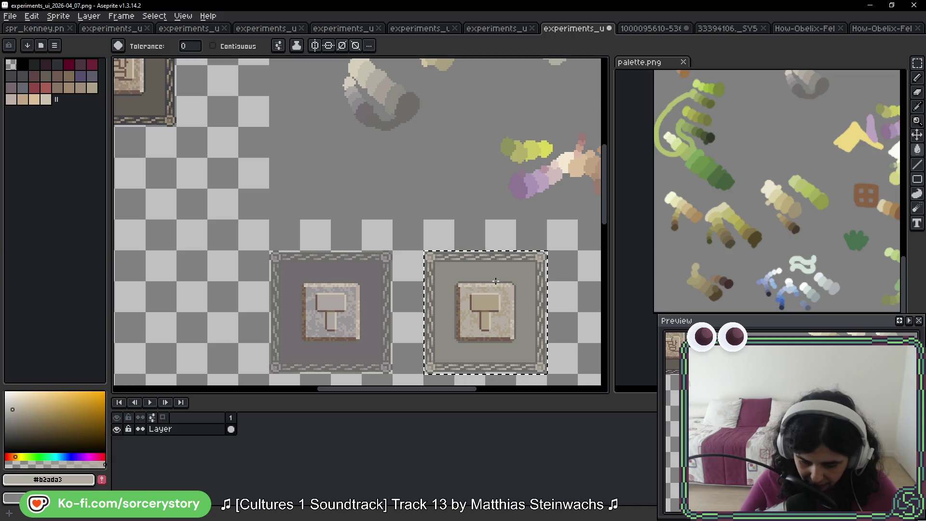
# Fill the hammer's head and handle with pale beige (#c5c0ae) sampled from the blob.
pyautogui.scroll(2, 466, 260)
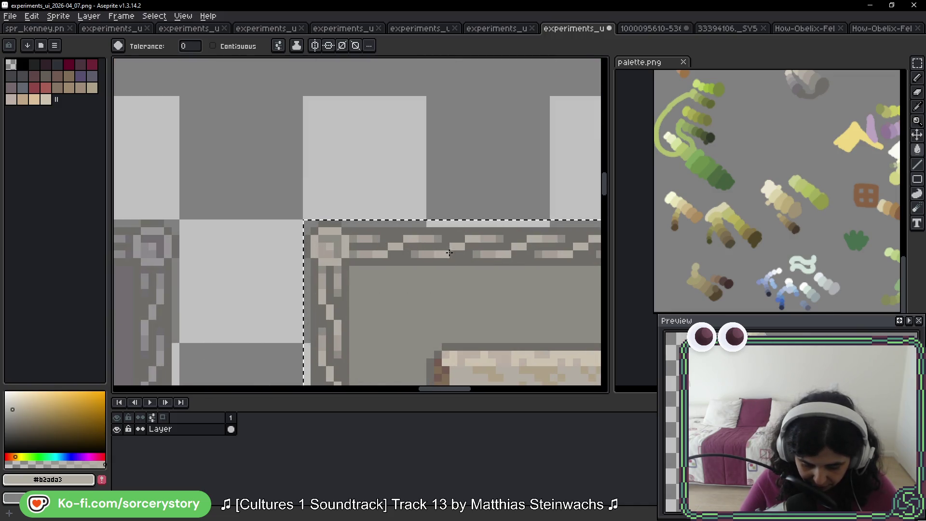
pyautogui.scroll(-1, 434, 202)
pyautogui.scroll(2, 423, 178)
pyautogui.scroll(-2, 423, 178)
pyautogui.scroll(2, 384, 279)
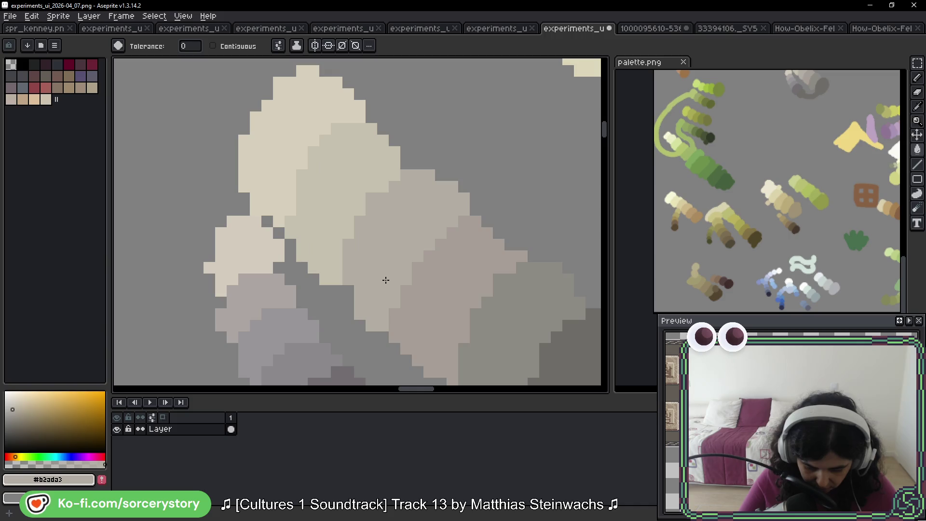
pyautogui.press('i')
pyautogui.click(342, 181)
pyautogui.scroll(-2, 343, 182)
pyautogui.press('w')
pyautogui.scroll(4, 394, 262)
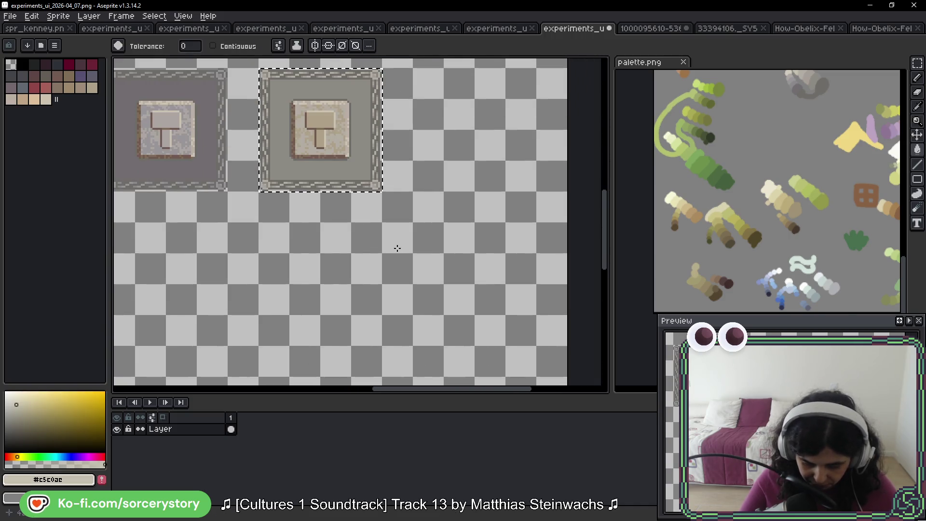
pyautogui.scroll(2, 394, 261)
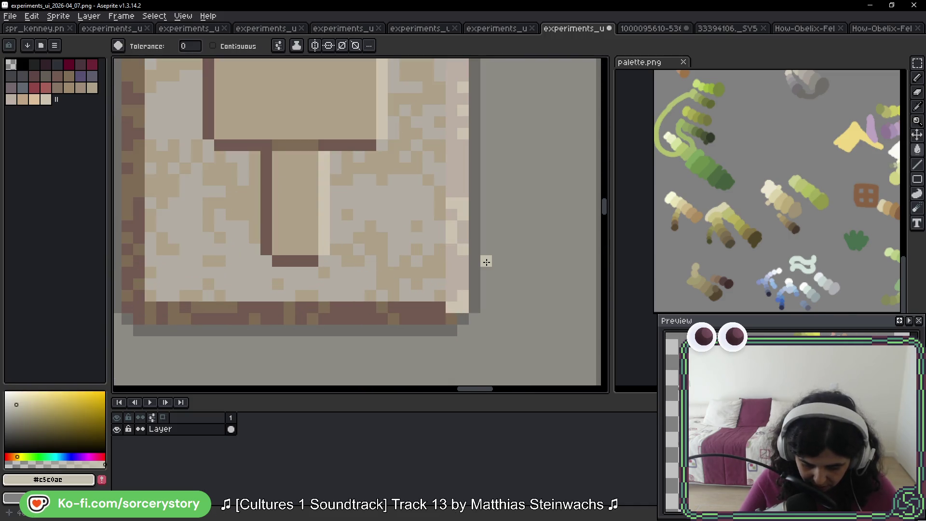
pyautogui.click(378, 248)
# Lighten the plate's edge pixel column with a lighter cream from the blob.
pyautogui.scroll(-4, 380, 250)
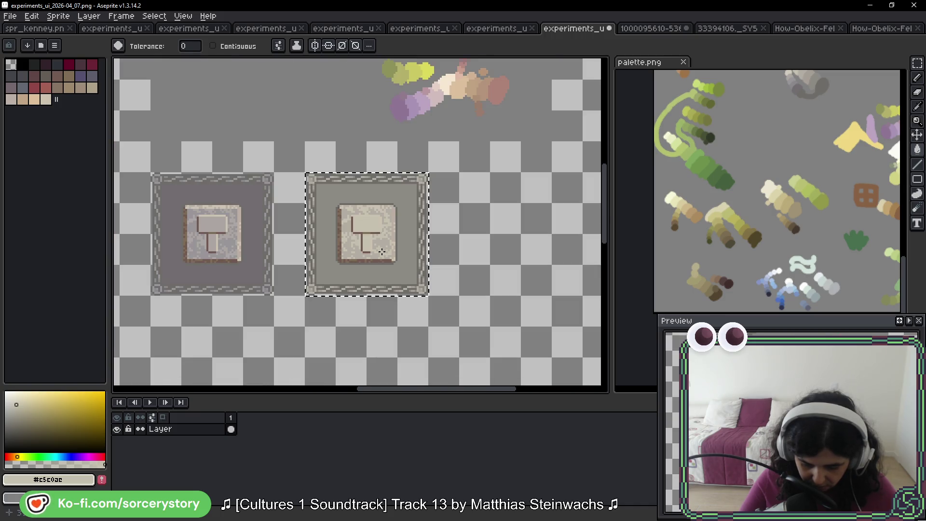
pyautogui.scroll(-3, 382, 251)
pyautogui.scroll(5, 363, 97)
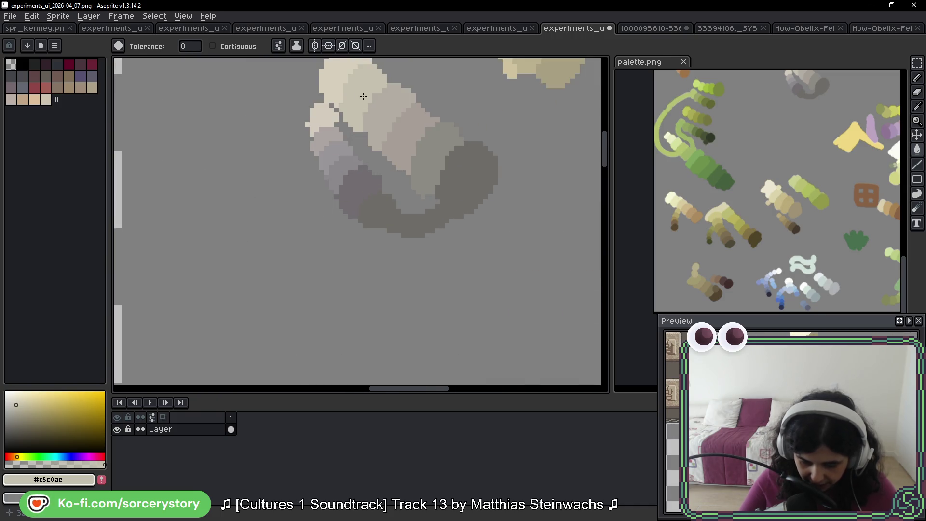
pyautogui.scroll(1, 362, 98)
pyautogui.keyDown('alt'); pyautogui.click(331, 124); pyautogui.keyUp('alt')
pyautogui.scroll(-3, 332, 116)
pyautogui.scroll(3, 333, 99)
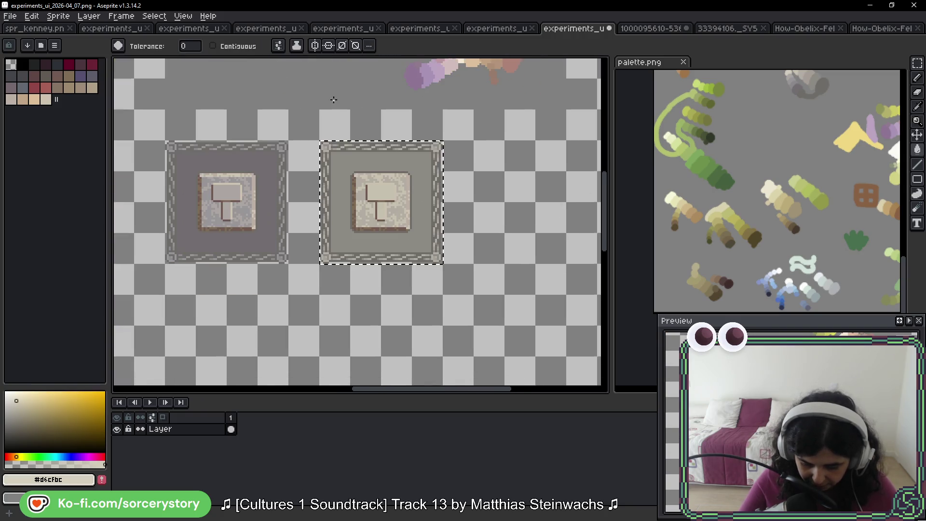
pyautogui.scroll(5, 415, 190)
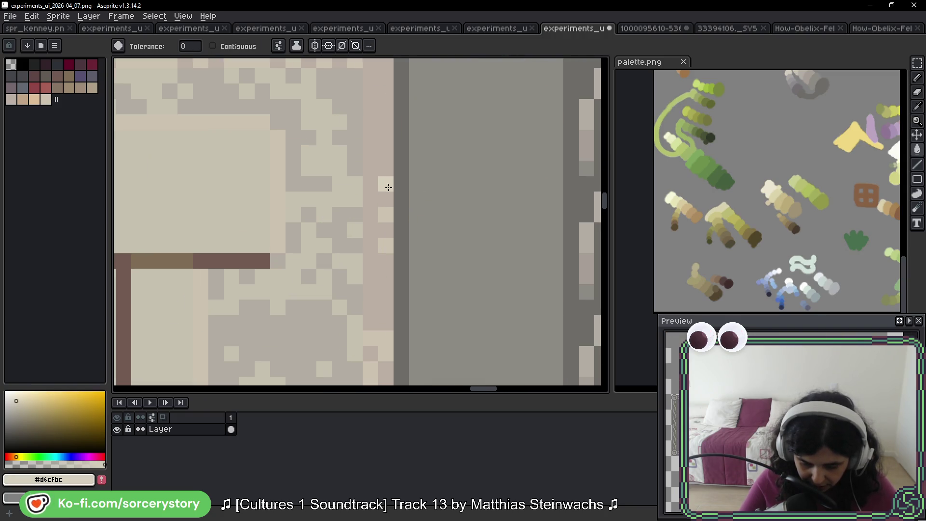
pyautogui.click(392, 190)
pyautogui.click(369, 167)
pyautogui.scroll(-3, 385, 207)
pyautogui.scroll(2, 386, 207)
pyautogui.scroll(2, 405, 252)
# Brighten the plate's highlight edges to near-white cream (#F3F1E1).
pyautogui.keyDown('alt'); pyautogui.click(394, 207); pyautogui.keyUp('alt')
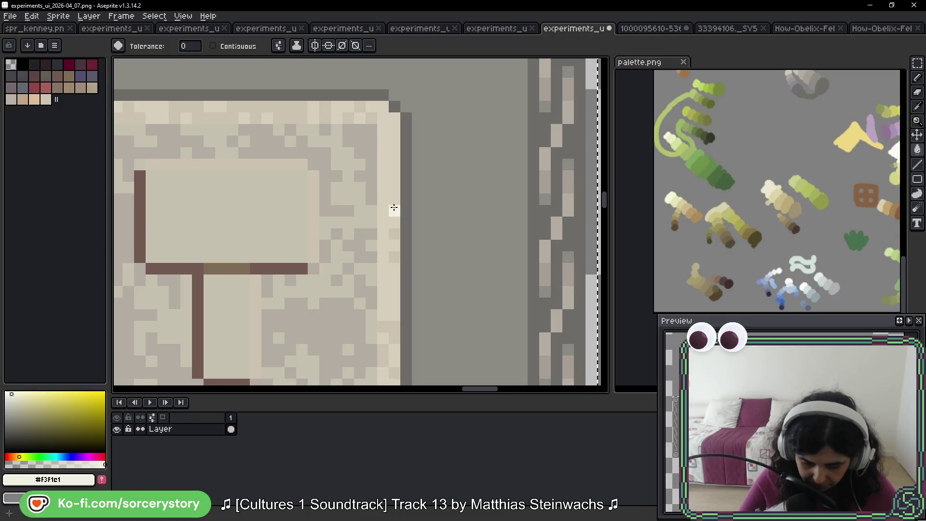
pyautogui.moveTo(379, 243)
pyautogui.mouseDown()
pyautogui.moveTo(458, 227)
pyautogui.moveTo(515, 237)
pyautogui.mouseUp()
pyautogui.scroll(-1, 530, 240)
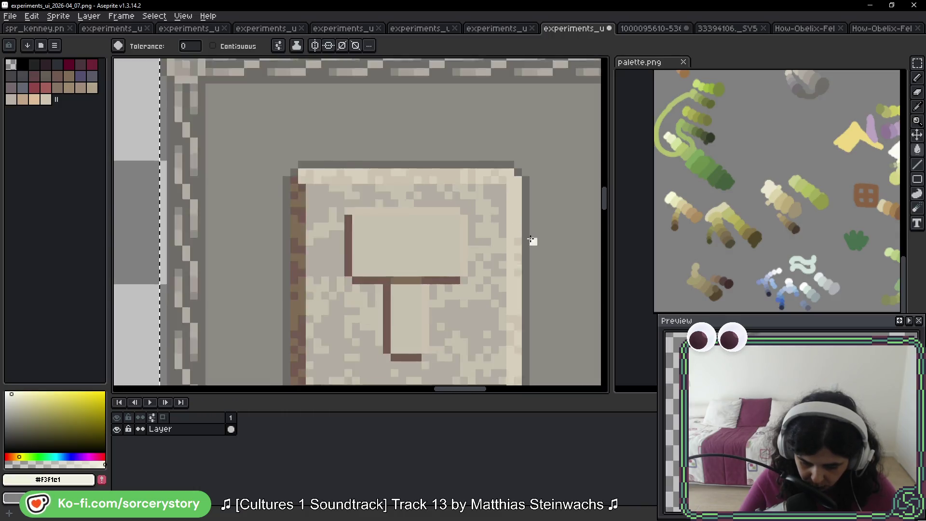
pyautogui.scroll(-1, 530, 240)
pyautogui.scroll(1, 540, 246)
pyautogui.scroll(3, 538, 246)
pyautogui.click(503, 234)
pyautogui.scroll(-4, 548, 251)
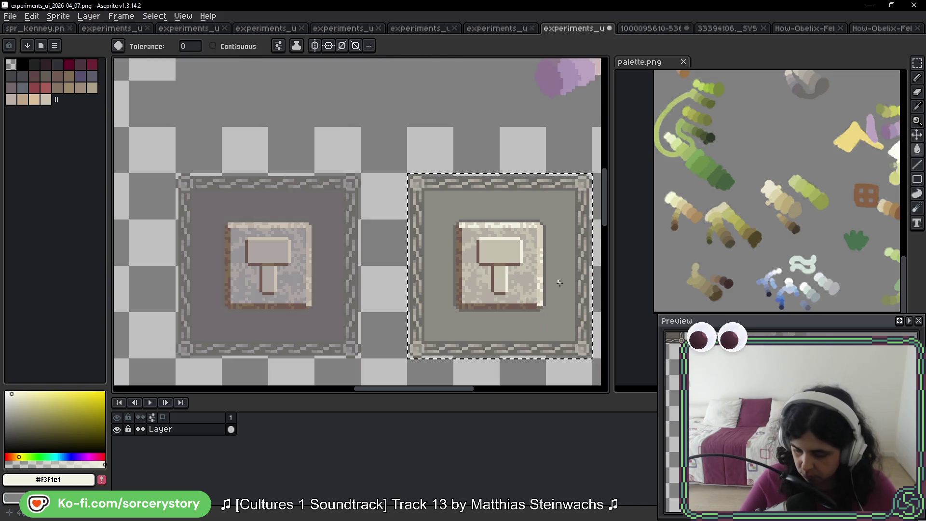
pyautogui.scroll(-1, 562, 299)
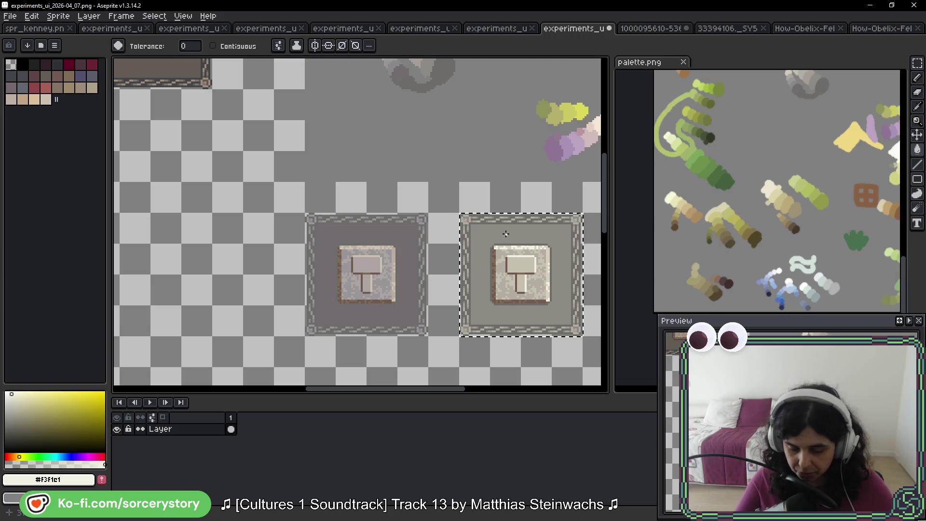
pyautogui.scroll(1, 530, 289)
pyautogui.scroll(-1, 468, 238)
pyautogui.scroll(4, 464, 235)
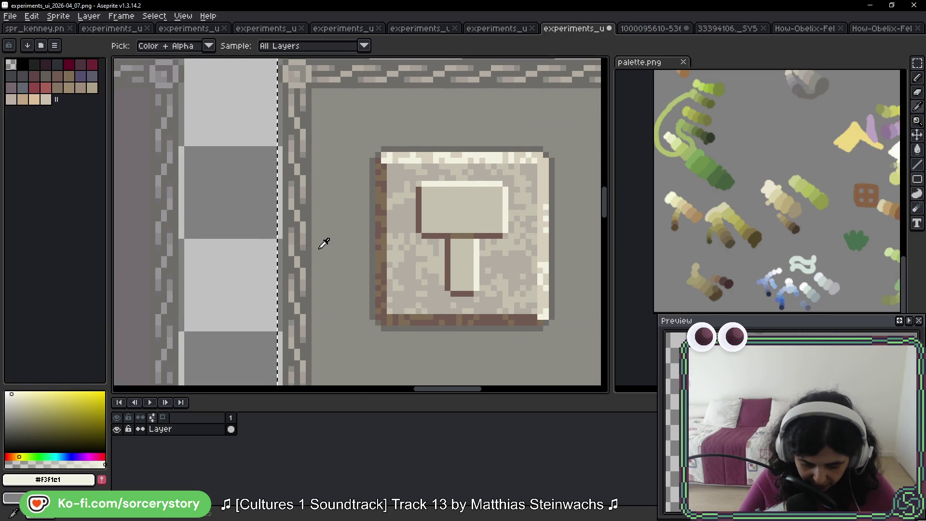
# Turn the dark-brown outline pixels grey (#8d8a85) and lighten the brown edge column.
pyautogui.keyDown('alt'); pyautogui.click(306, 243); pyautogui.keyUp('alt')
pyautogui.scroll(2, 378, 211)
pyautogui.click(378, 211)
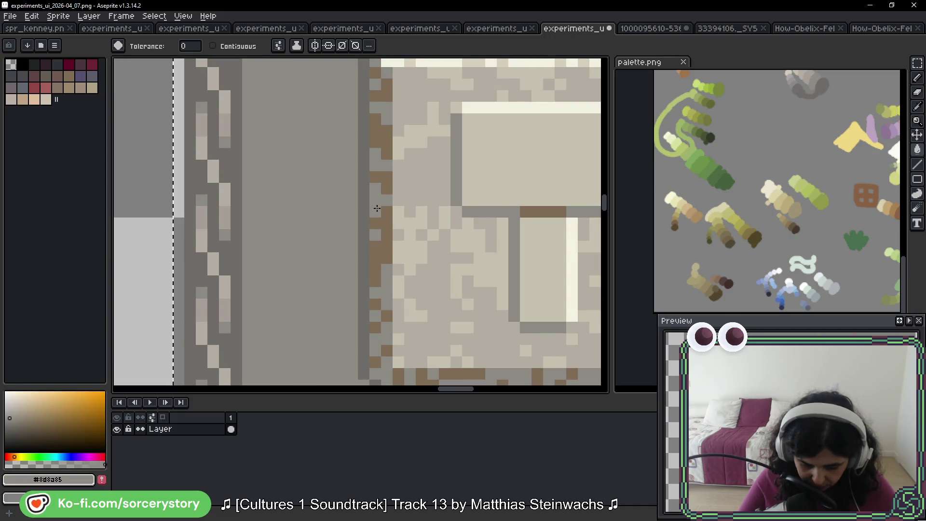
pyautogui.hotkey('ctrl', 'z')
pyautogui.click(377, 208)
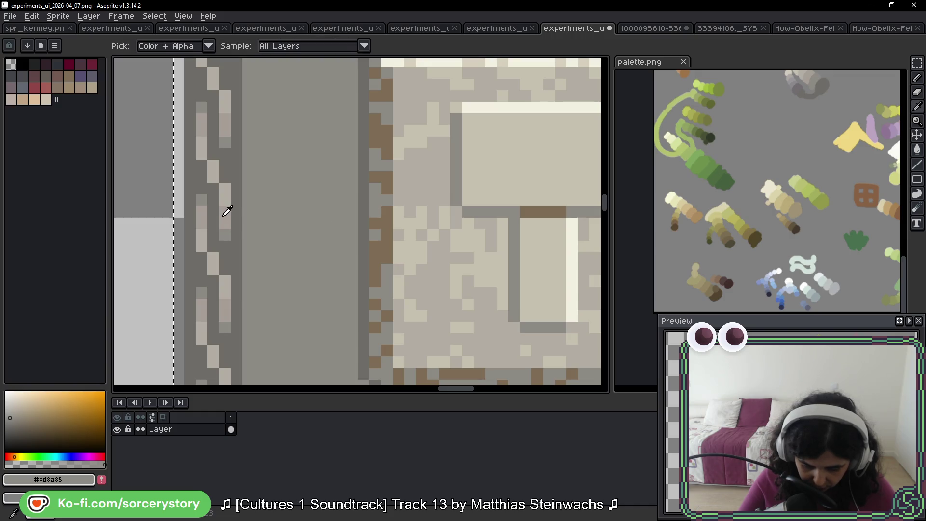
pyautogui.keyDown('alt'); pyautogui.click(227, 206); pyautogui.keyUp('alt')
pyautogui.click(378, 190)
pyautogui.scroll(-3, 387, 195)
pyautogui.scroll(-5, 387, 195)
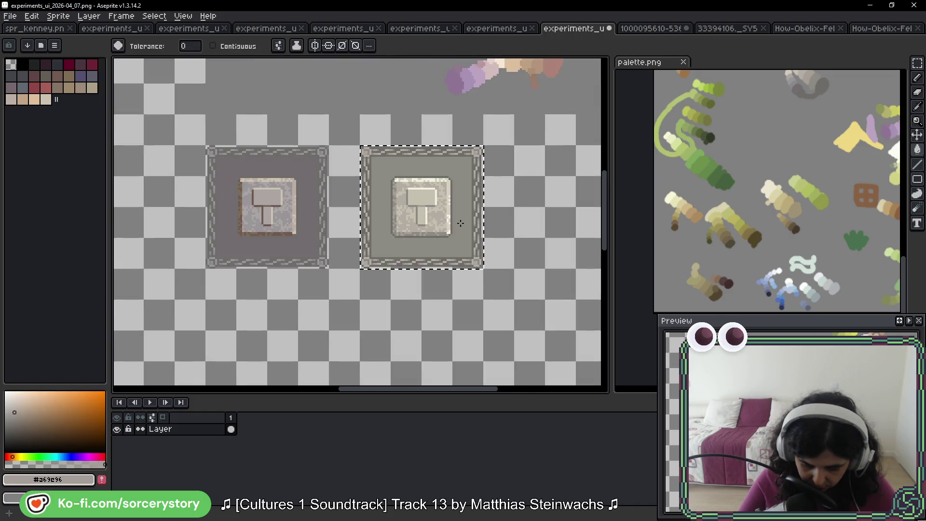
pyautogui.scroll(1, 485, 284)
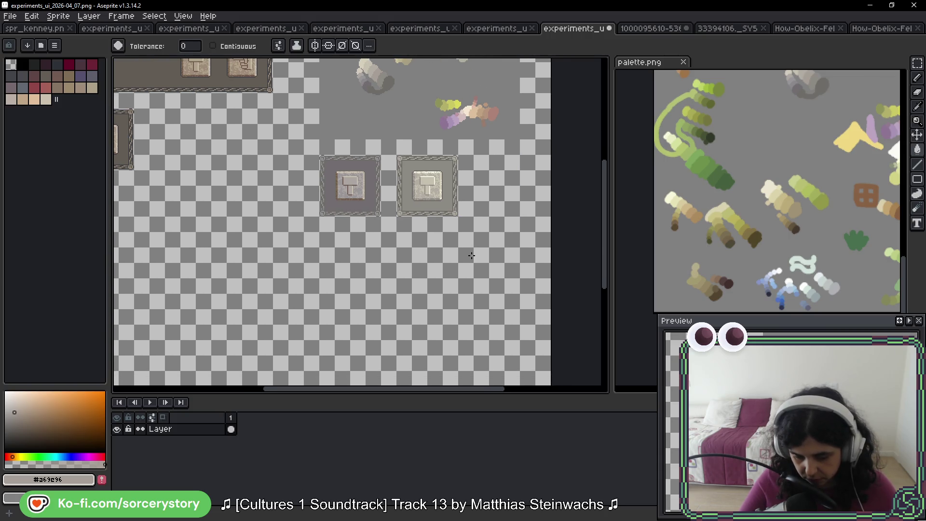
# Select the left grey hammer tile with a rectangular selection.
pyautogui.moveTo(468, 232)
pyautogui.mouseDown()
pyautogui.moveTo(438, 273)
pyautogui.moveTo(433, 310)
pyautogui.mouseUp()
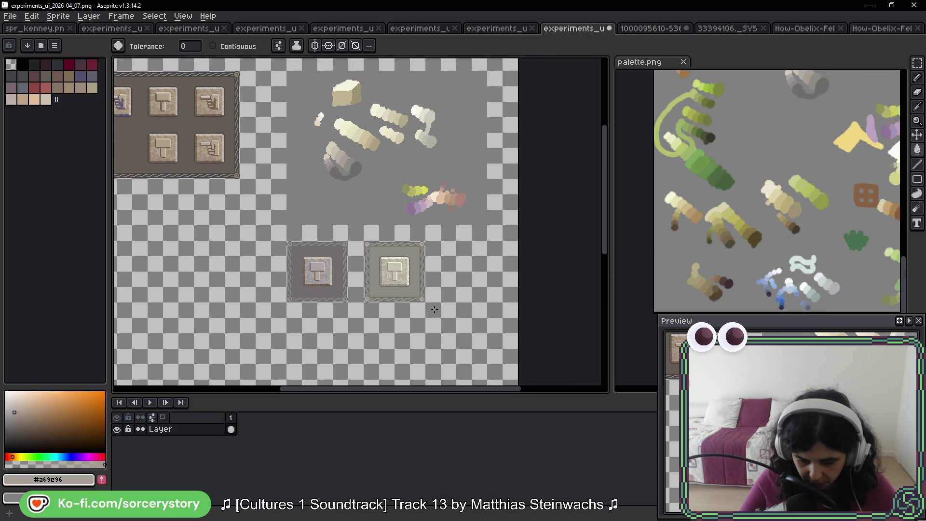
pyautogui.click(918, 63)
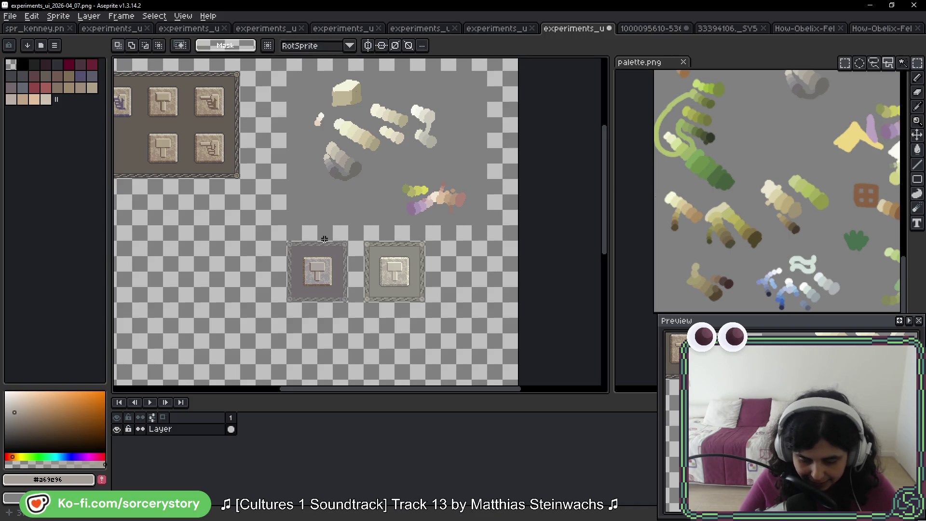
pyautogui.scroll(4, 324, 285)
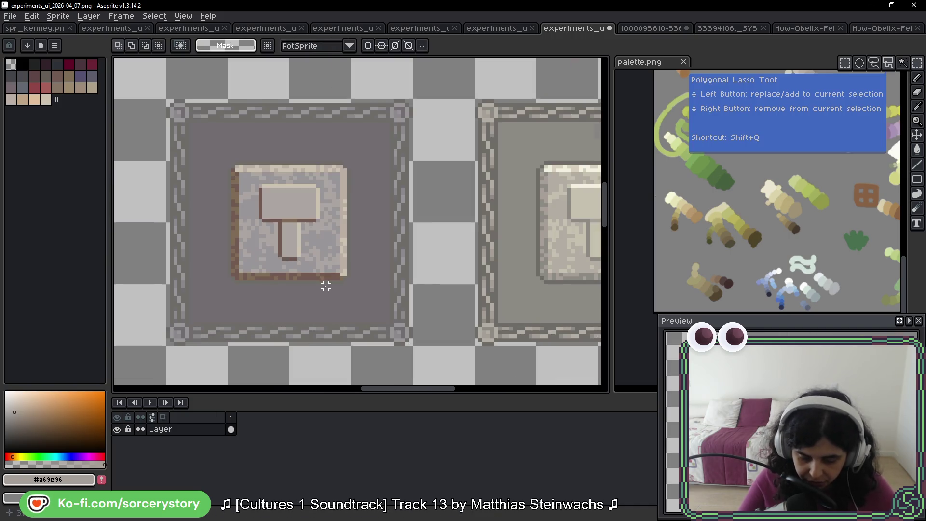
pyautogui.moveTo(182, 153)
pyautogui.mouseDown()
pyautogui.moveTo(203, 141)
pyautogui.moveTo(376, 298)
pyautogui.mouseUp()
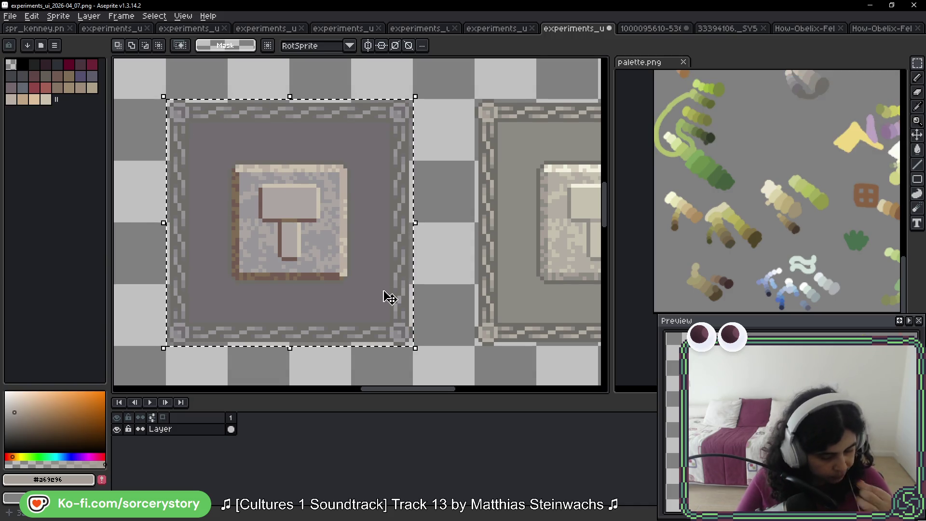
pyautogui.scroll(10, 385, 296)
# Sample the dark grey from the paint blob with the eyedropper.
pyautogui.press('i')
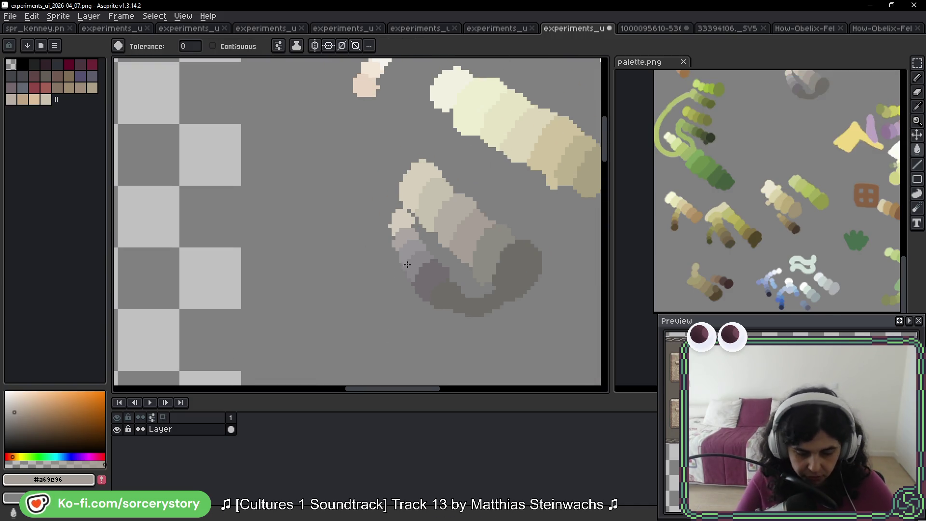
pyautogui.scroll(-2, 384, 184)
pyautogui.click(425, 230)
pyautogui.press('w')
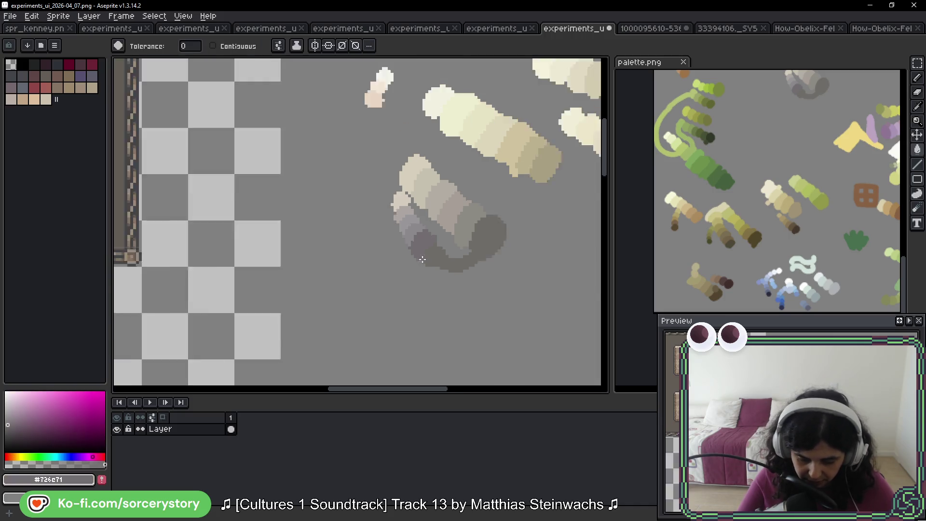
pyautogui.scroll(-3, 384, 193)
pyautogui.scroll(3, 385, 148)
pyautogui.scroll(2, 385, 148)
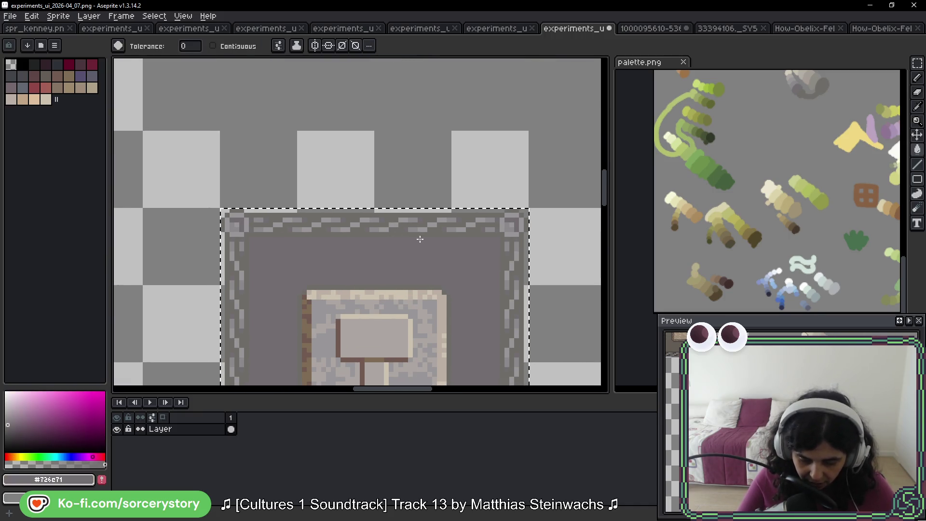
pyautogui.scroll(-3, 480, 124)
# Sample olive, lighter olive and yellow-green from the colour blobs.
pyautogui.moveTo(480, 124); pyautogui.dragTo(372, 277)
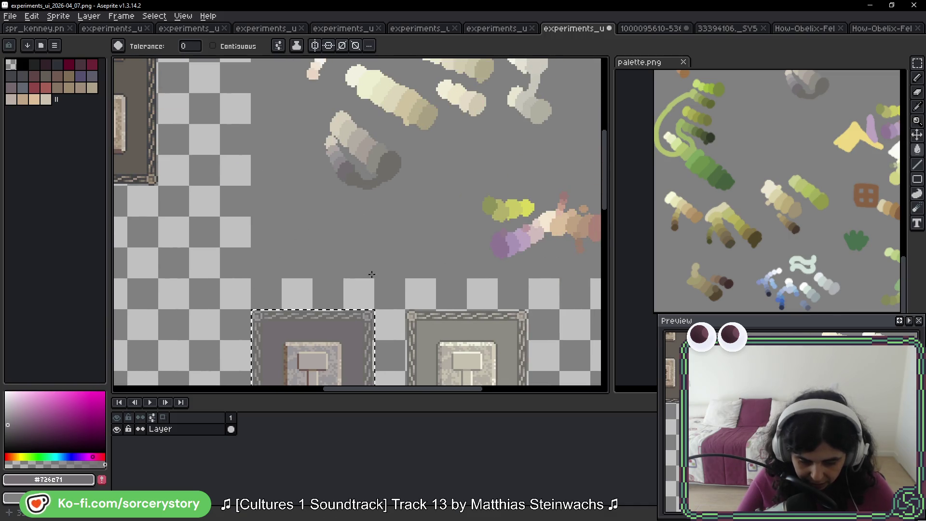
pyautogui.keyDown('alt'); pyautogui.click(497, 200); pyautogui.keyUp('alt')
pyautogui.scroll(2, 348, 310)
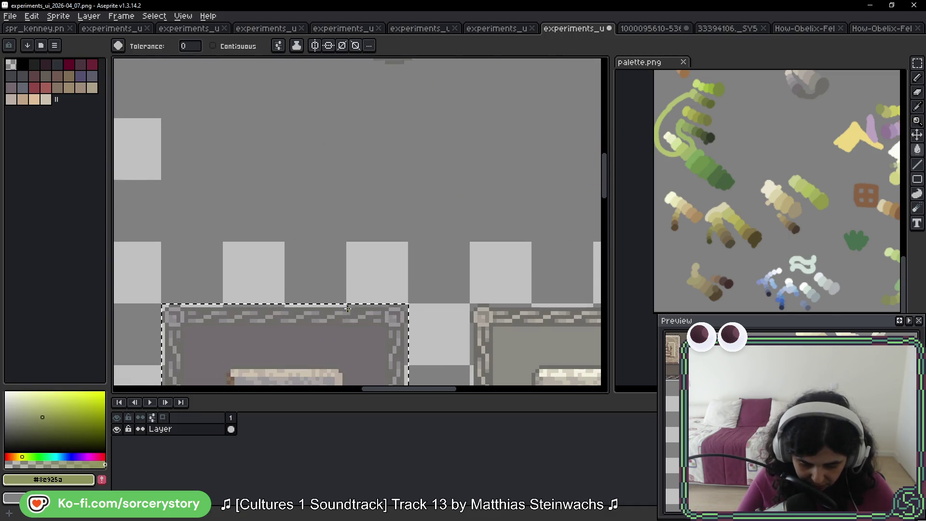
pyautogui.moveTo(476, 226); pyautogui.dragTo(317, 265)
pyautogui.hscroll(3, 314, 162)
pyautogui.press('i')
pyautogui.keyDown('alt'); pyautogui.click(344, 156); pyautogui.keyUp('alt')
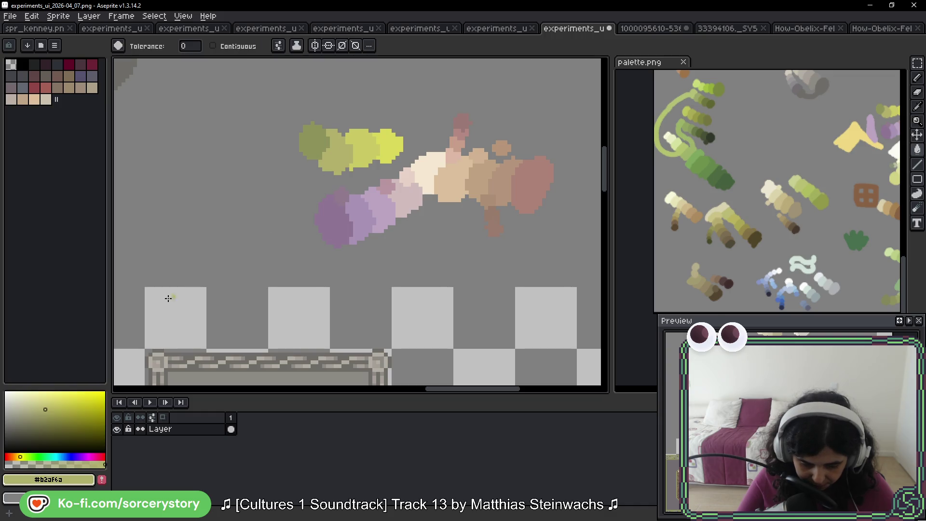
pyautogui.scroll(1, 169, 295)
pyautogui.scroll(1, 272, 246)
pyautogui.scroll(-2, 253, 246)
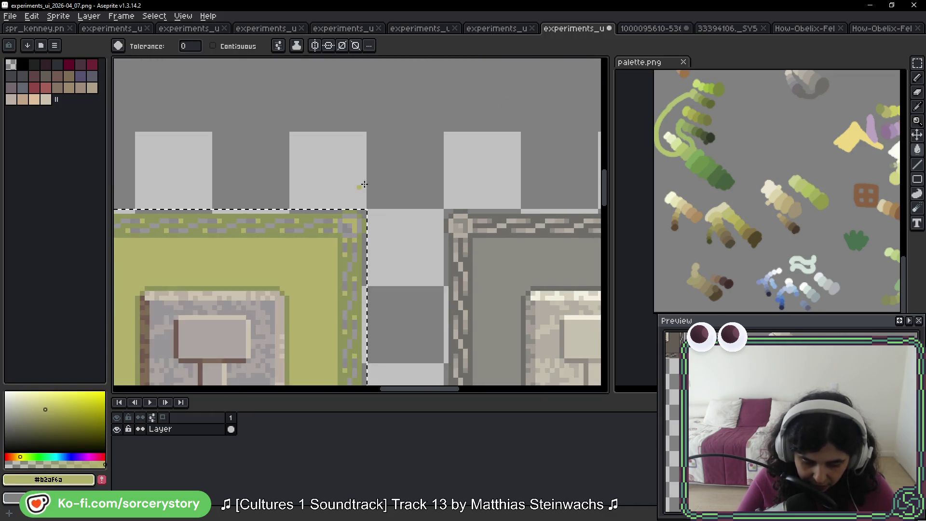
pyautogui.scroll(3, 229, 258)
pyautogui.hscroll(3, 229, 258)
pyautogui.keyDown('alt'); pyautogui.click(476, 127); pyautogui.keyUp('alt')
# Fill the tile's border dashes with bright yellow sampled from the blob.
pyautogui.scroll(-3, 455, 196)
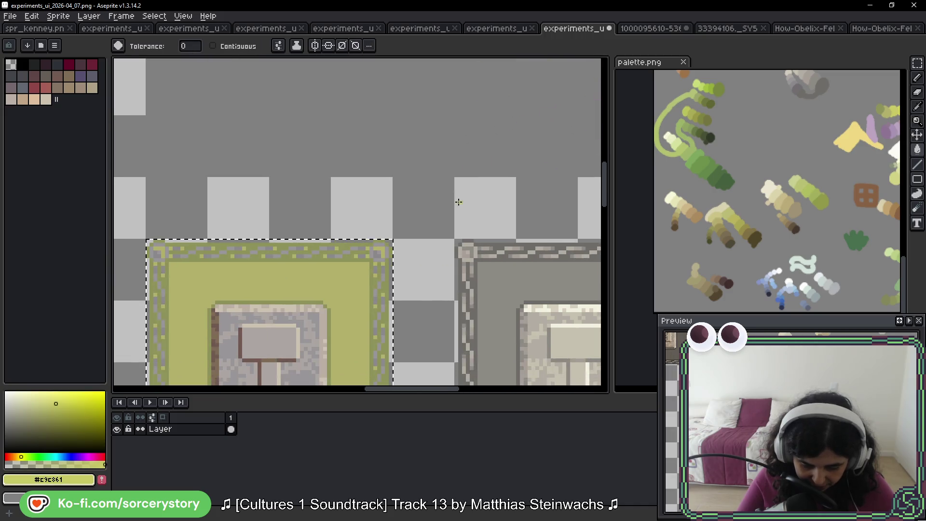
pyautogui.scroll(1, 341, 259)
pyautogui.scroll(1, 328, 263)
pyautogui.scroll(-1, 319, 264)
pyautogui.scroll(3, 376, 251)
pyautogui.hscroll(4, 376, 251)
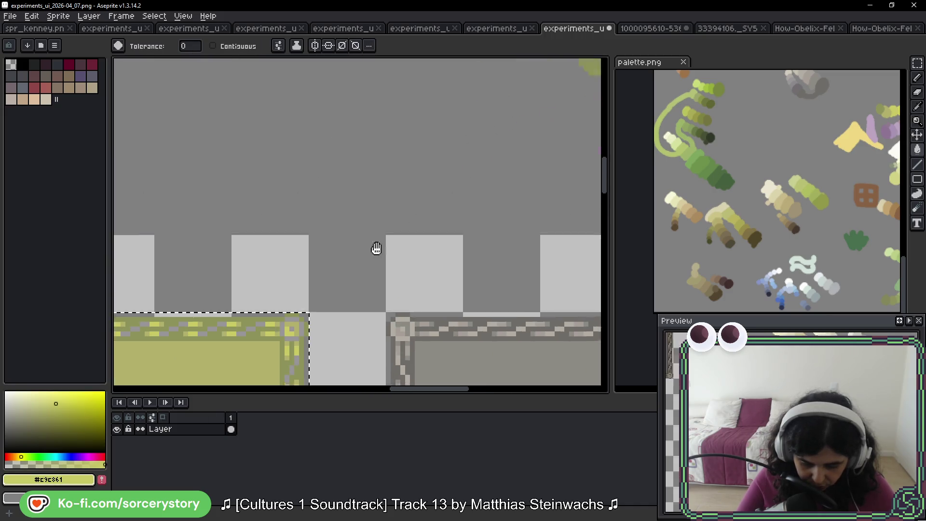
pyautogui.keyDown('alt'); pyautogui.click(579, 110); pyautogui.keyUp('alt')
pyautogui.scroll(-3, 288, 316)
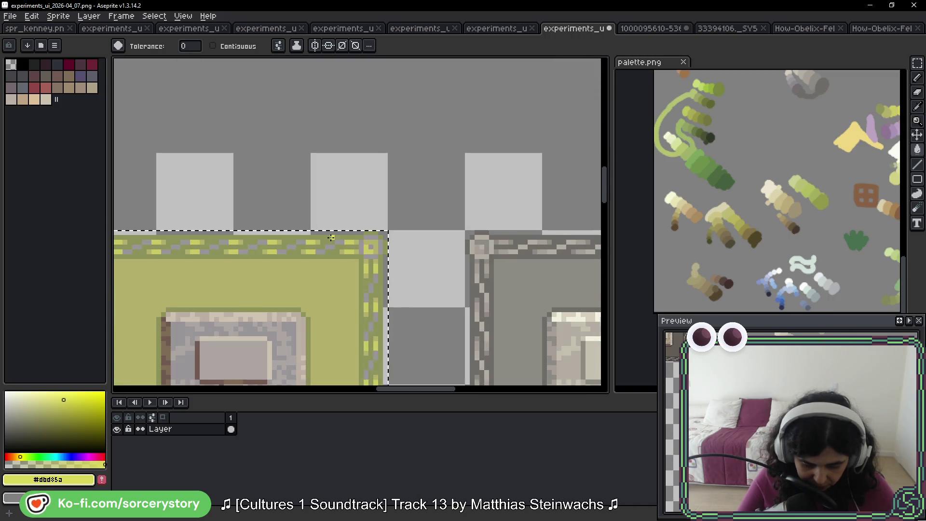
pyautogui.scroll(1, 328, 265)
pyautogui.click(328, 268)
# Sample the dark grey from the grey blob and frame the whole tile.
pyautogui.scroll(-1, 328, 268)
pyautogui.scroll(-1, 372, 268)
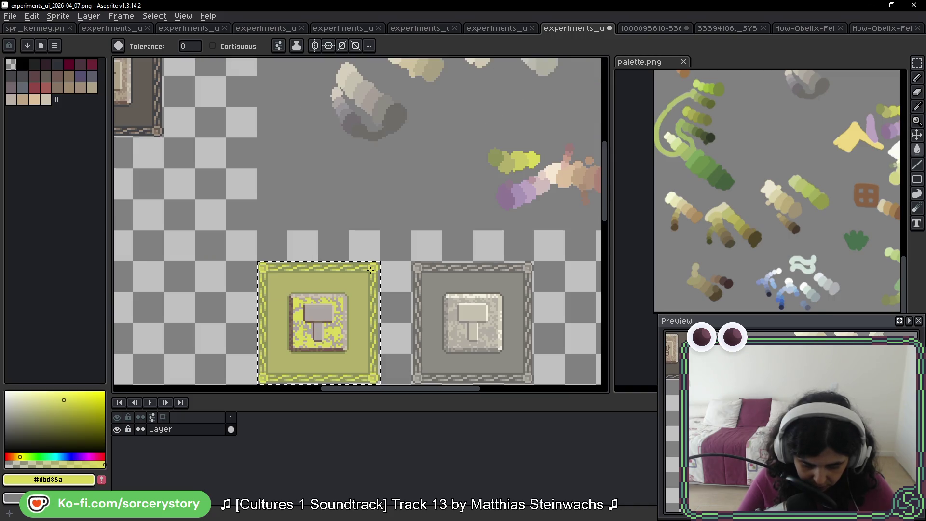
pyautogui.scroll(2, 398, 227)
pyautogui.scroll(2, 383, 213)
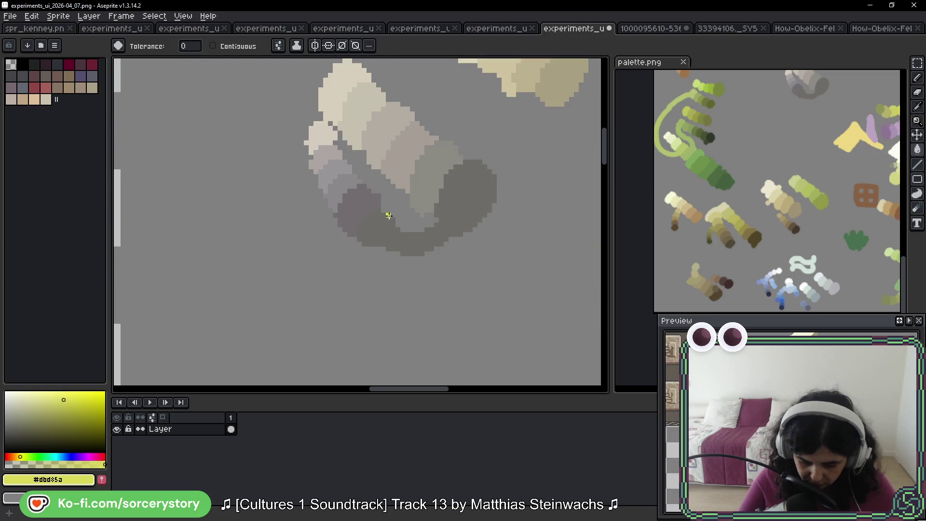
pyautogui.keyDown('alt'); pyautogui.click(369, 209); pyautogui.keyUp('alt')
pyautogui.scroll(-3, 391, 155)
pyautogui.scroll(-3, 391, 155)
pyautogui.moveTo(378, 178); pyautogui.dragTo(414, 124)
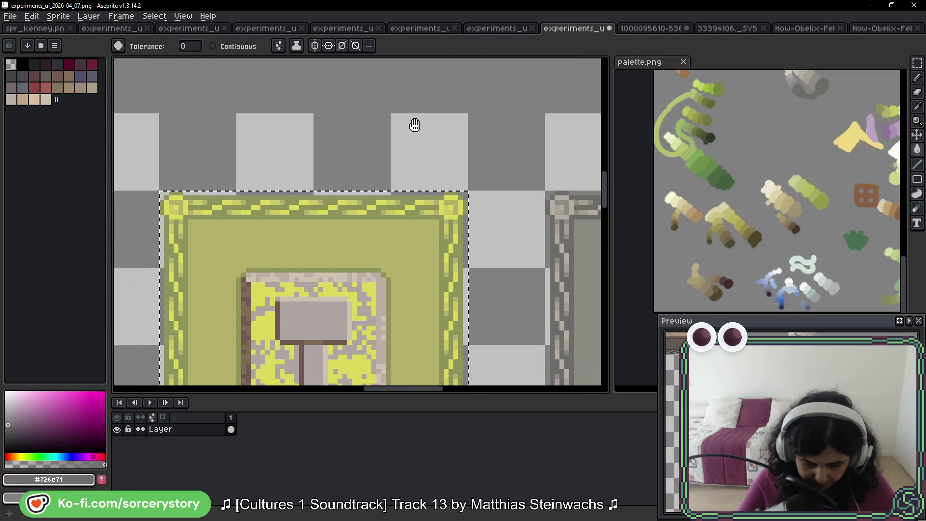
# Recolour the grey and beige stone pixels with dark red palette colours.
pyautogui.click(40, 86)
pyautogui.scroll(2, 294, 276)
pyautogui.click(291, 277)
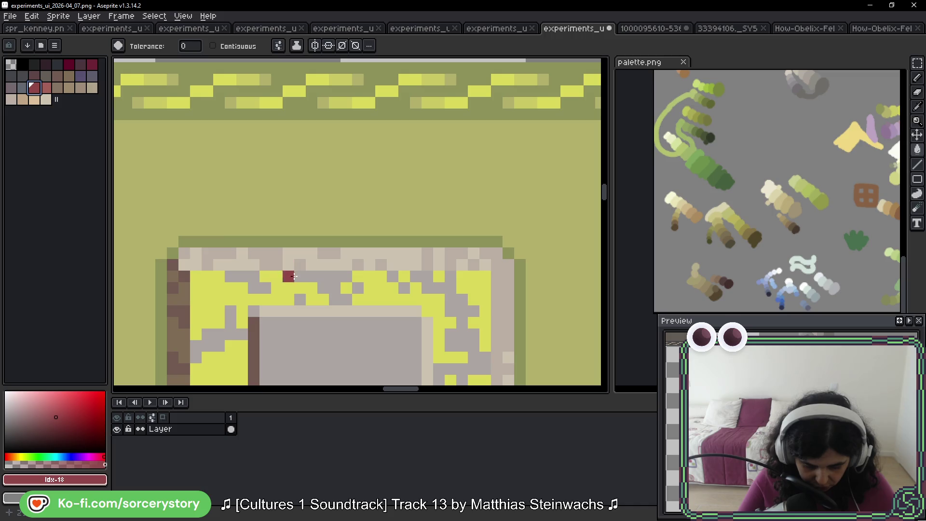
pyautogui.click(320, 276)
pyautogui.click(46, 88)
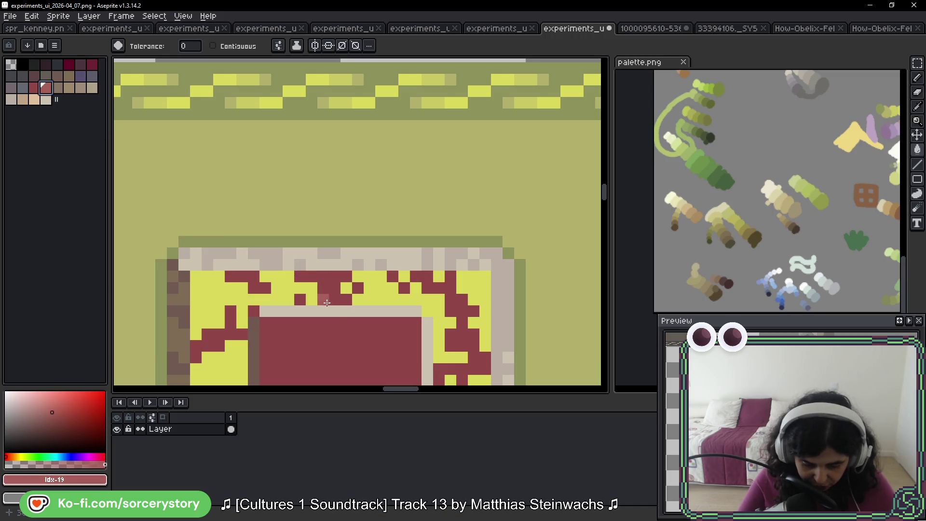
pyautogui.click(338, 307)
pyautogui.click(57, 87)
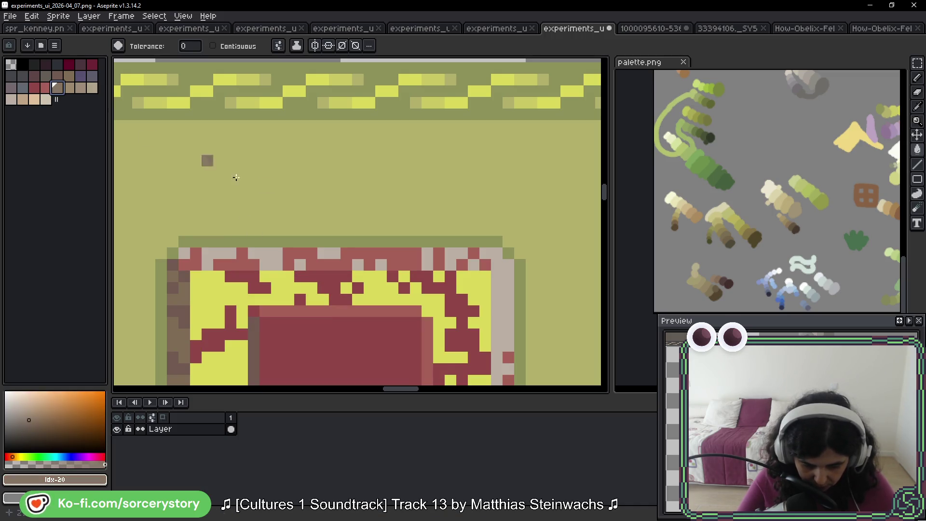
pyautogui.click(22, 88)
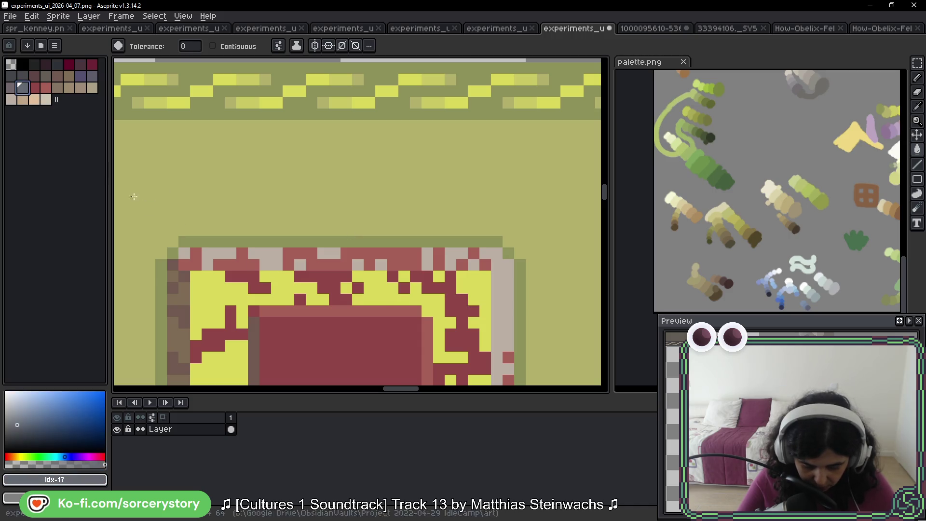
# Sample the dark grey from the colour blobs and return to the olive tile.
pyautogui.scroll(-3, 374, 317)
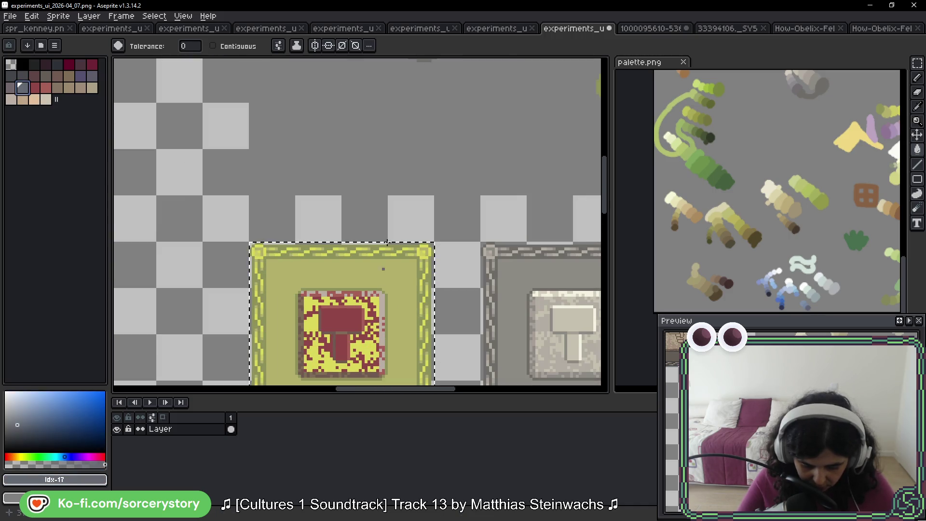
pyautogui.moveTo(430, 63); pyautogui.dragTo(377, 246)
pyautogui.keyDown('alt'); pyautogui.click(345, 211); pyautogui.keyUp('alt')
pyautogui.moveTo(327, 281); pyautogui.dragTo(337, 96)
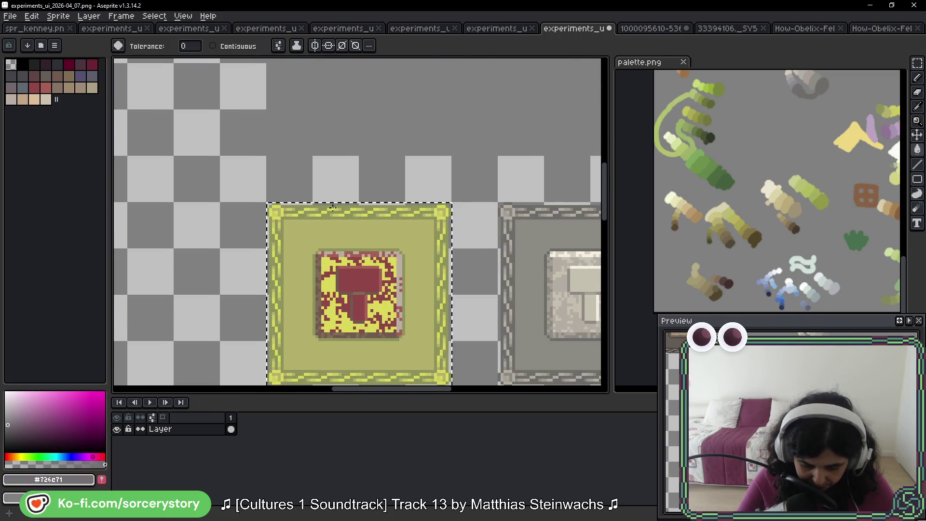
pyautogui.scroll(2, 367, 189)
pyautogui.moveTo(295, 188); pyautogui.dragTo(366, 188)
pyautogui.scroll(5, 374, 279)
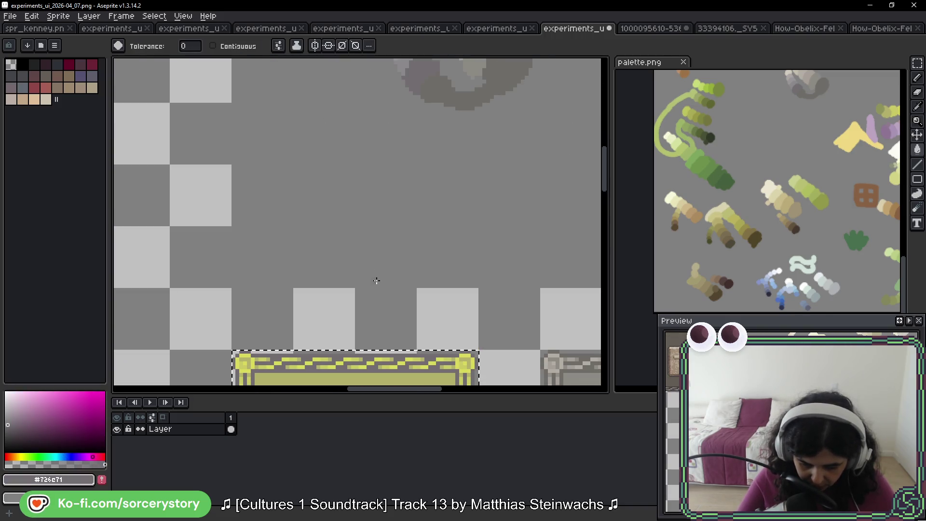
pyautogui.keyDown('alt'); pyautogui.click(368, 162); pyautogui.keyUp('alt')
pyautogui.scroll(-5, 364, 305)
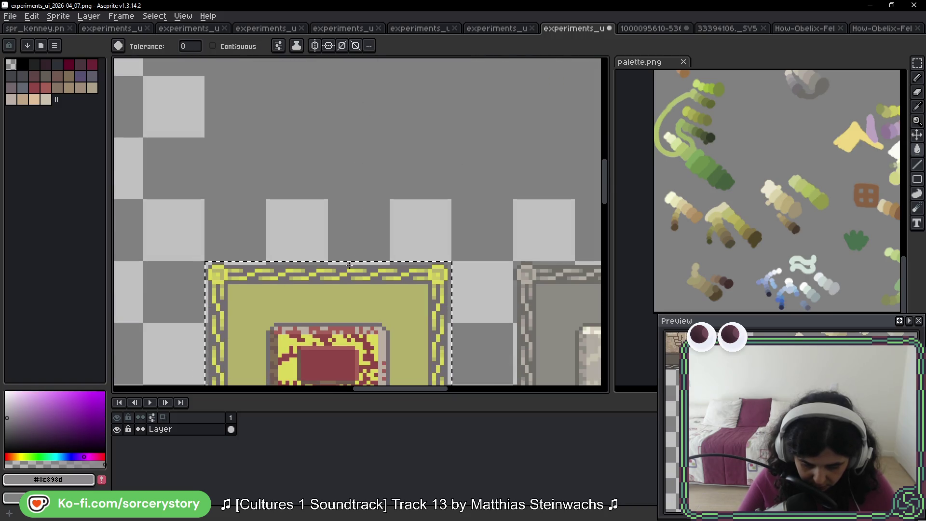
pyautogui.click(365, 271)
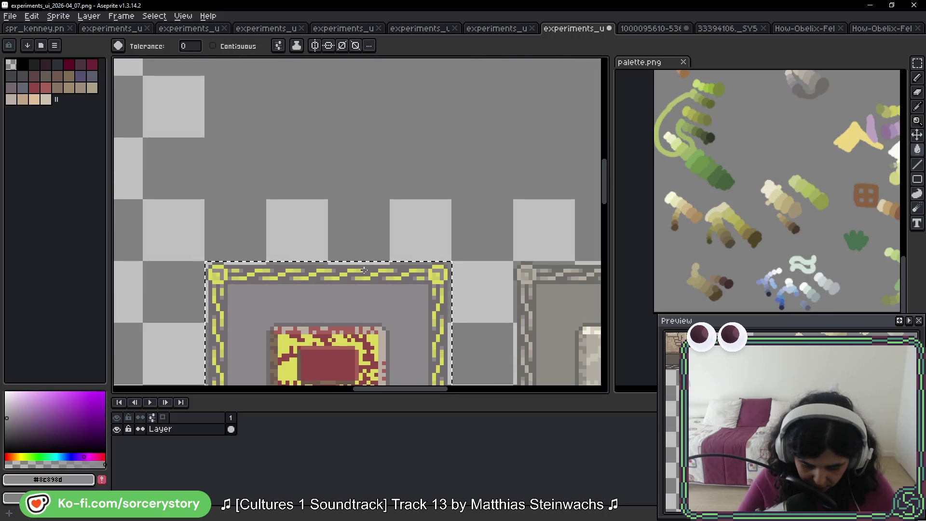
pyautogui.scroll(5, 429, 204)
pyautogui.keyDown('alt'); pyautogui.click(368, 82); pyautogui.keyUp('alt')
pyautogui.scroll(-3, 372, 262)
pyautogui.scroll(1, 374, 161)
pyautogui.scroll(-2, 356, 270)
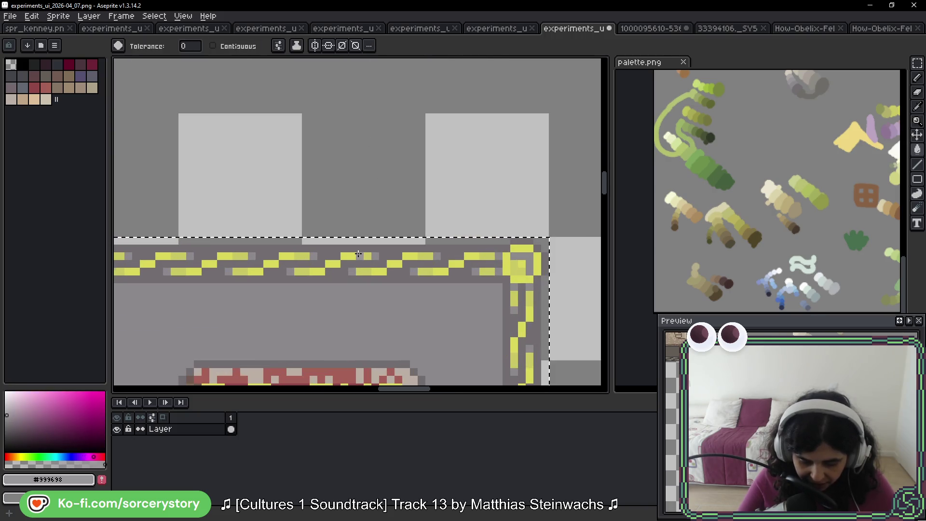
pyautogui.scroll(-2, 383, 175)
pyautogui.scroll(3, 389, 330)
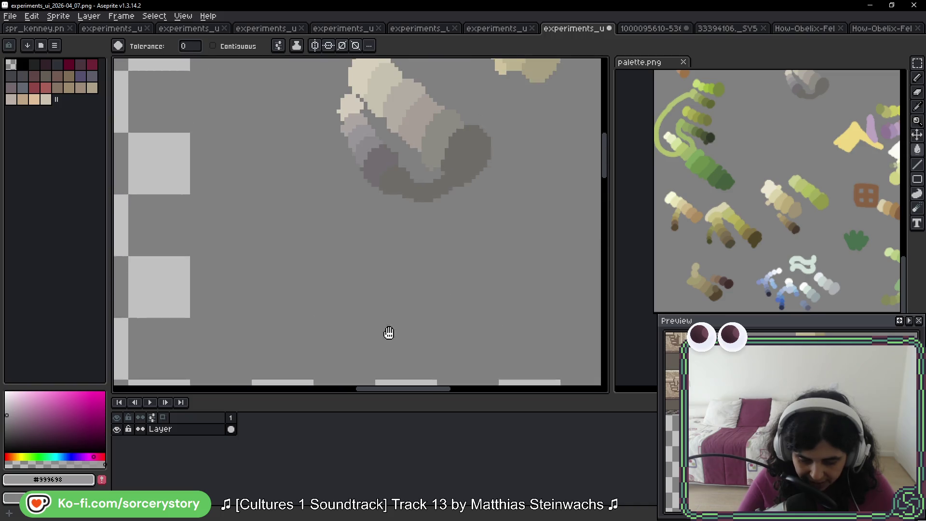
pyautogui.scroll(1, 360, 134)
pyautogui.keyDown('alt'); pyautogui.click(364, 129); pyautogui.keyUp('alt')
pyautogui.scroll(-2, 357, 290)
pyautogui.scroll(2, 365, 247)
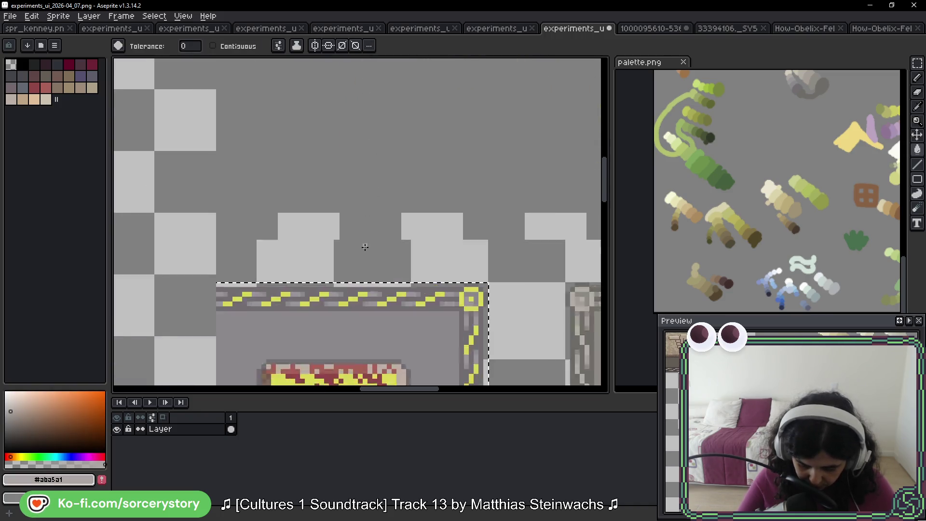
pyautogui.scroll(1, 365, 247)
pyautogui.click(418, 319)
pyautogui.scroll(-1, 421, 322)
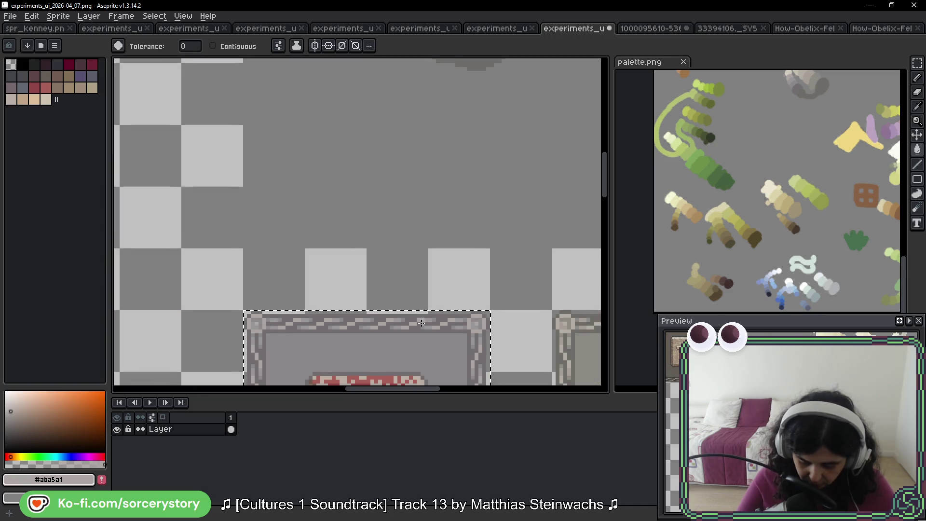
pyautogui.moveTo(421, 322); pyautogui.dragTo(441, 182)
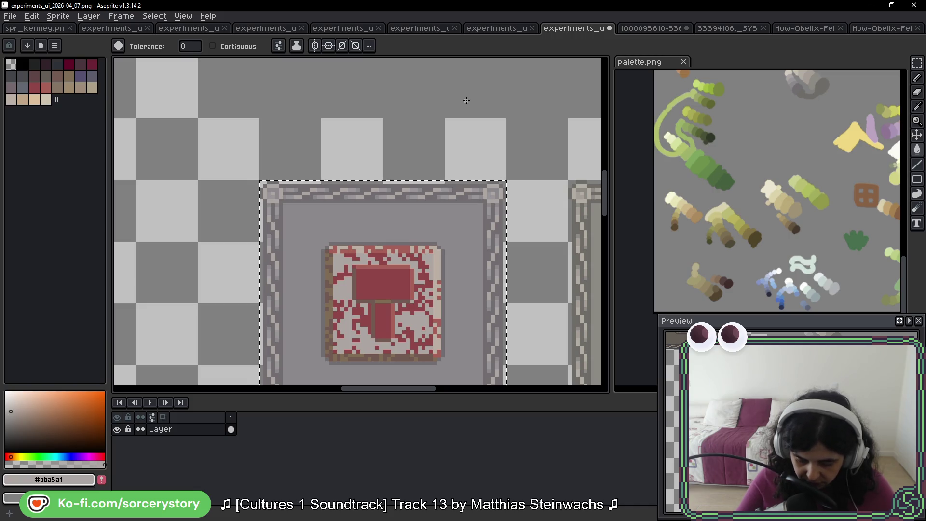
pyautogui.moveTo(472, 223); pyautogui.dragTo(257, 157)
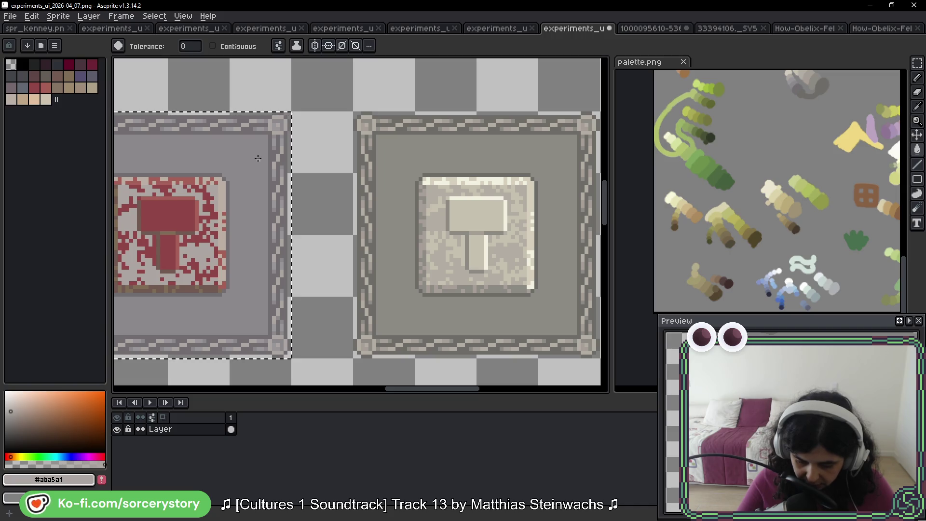
pyautogui.moveTo(272, 212)
pyautogui.mouseDown()
pyautogui.moveTo(409, 199)
pyautogui.moveTo(215, 204)
pyautogui.mouseUp()
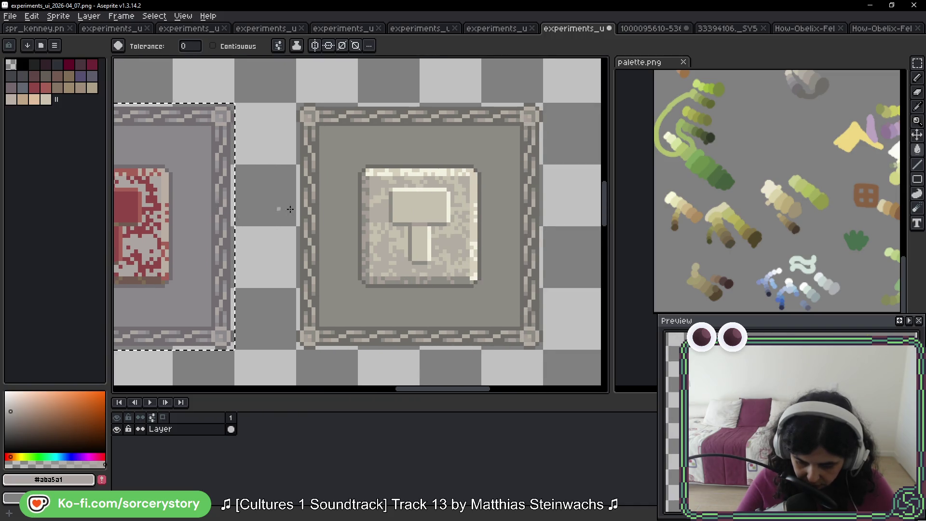
pyautogui.scroll(-2, 317, 207)
pyautogui.scroll(3, 317, 207)
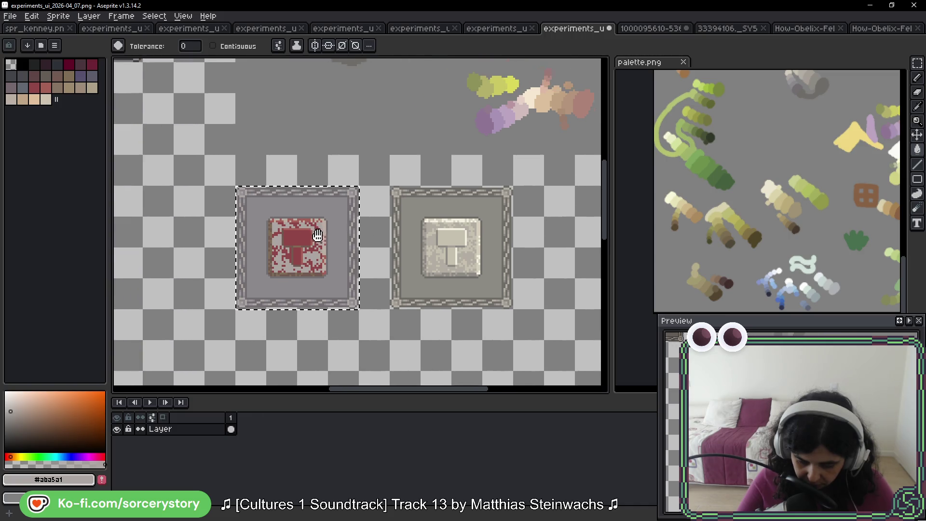
# Fill the red hammer pixels with the beige #d4ccbd sampled from the paint blob.
pyautogui.scroll(5, 377, 213)
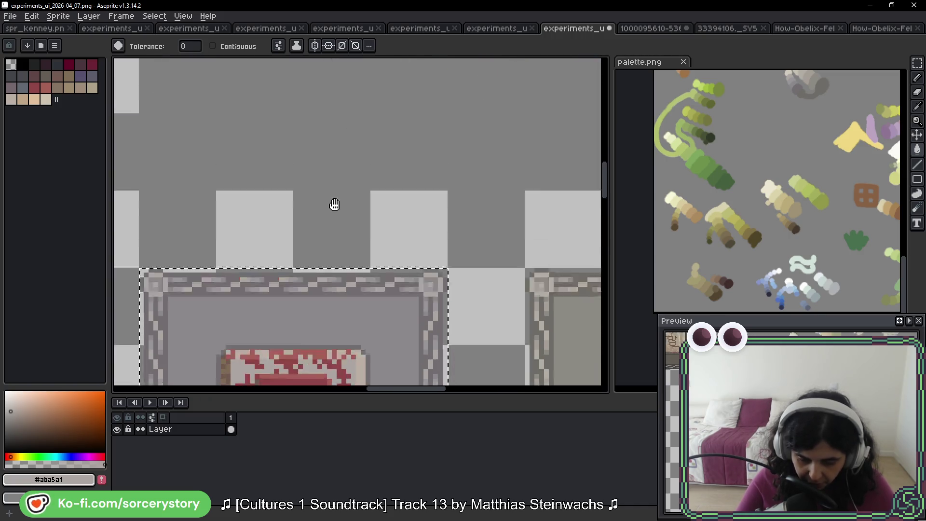
pyautogui.scroll(-4, 283, 114)
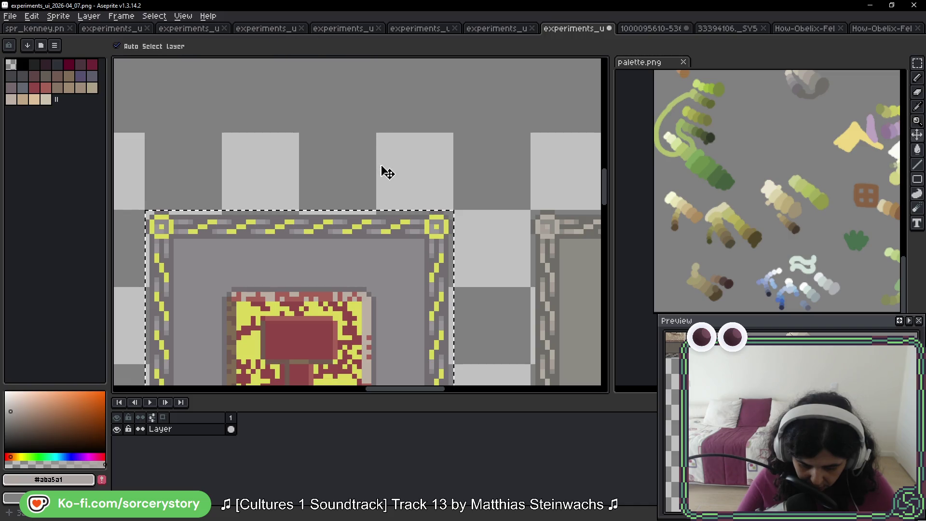
pyautogui.moveTo(360, 132); pyautogui.dragTo(395, 287)
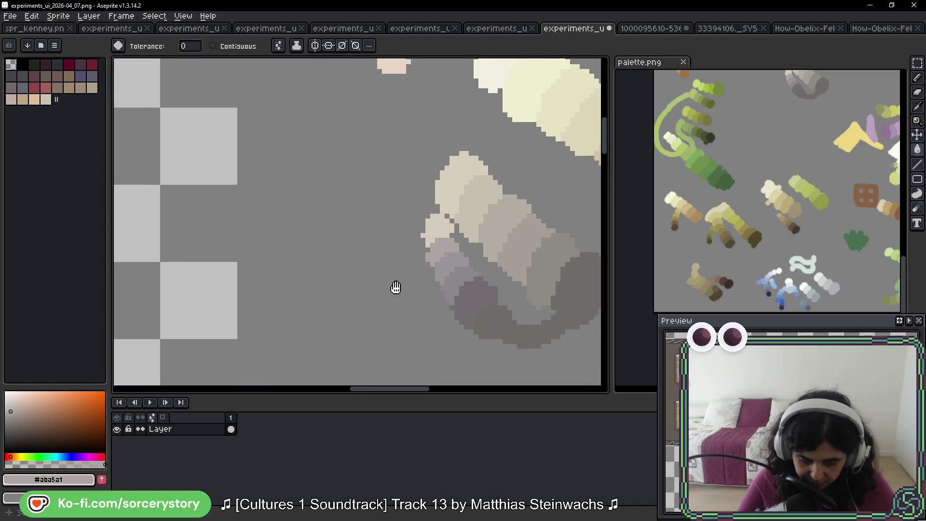
pyautogui.scroll(3, 434, 275)
pyautogui.keyDown('alt'); pyautogui.click(414, 207); pyautogui.keyUp('alt')
pyautogui.scroll(-3, 413, 206)
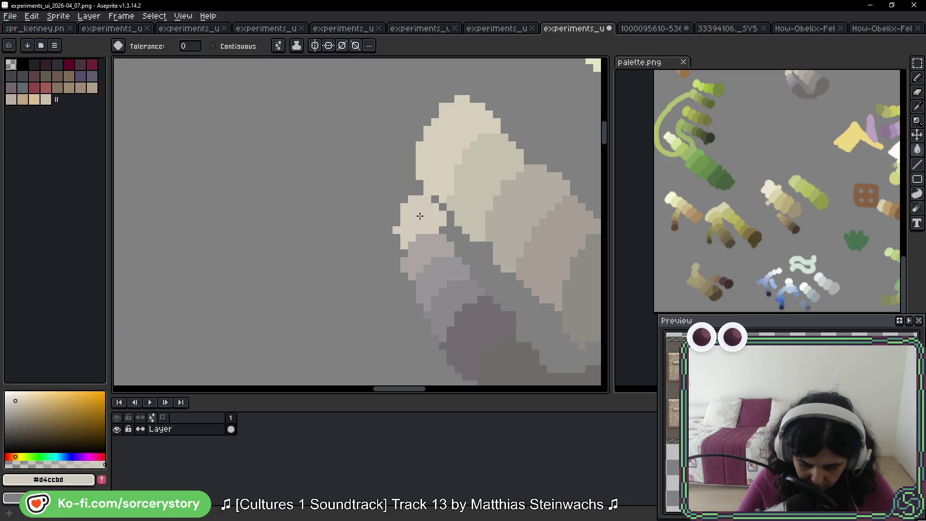
pyautogui.moveTo(413, 207); pyautogui.dragTo(423, 134)
pyautogui.scroll(-2, 419, 306)
pyautogui.scroll(3, 419, 176)
pyautogui.scroll(1, 419, 176)
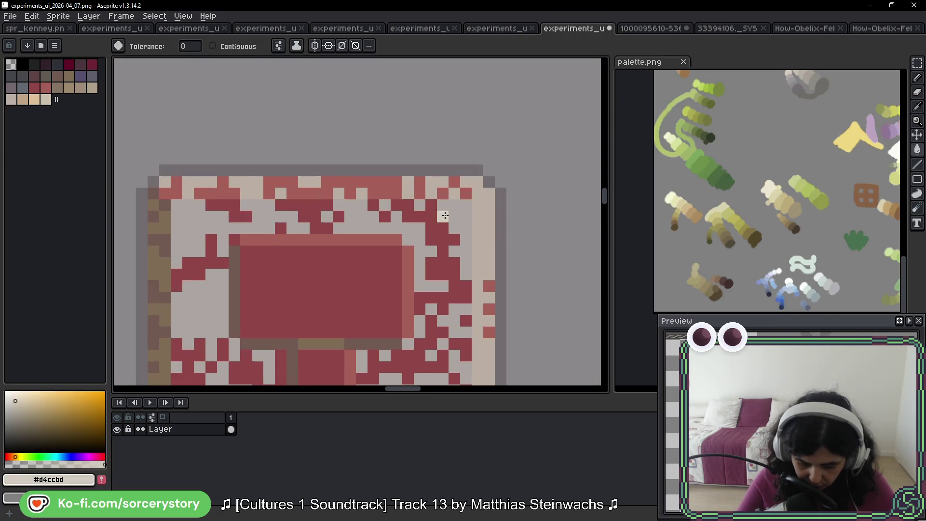
pyautogui.click(436, 229)
# Frame the second hammer tile and sample a lighter cream from a blob.
pyautogui.scroll(-4, 439, 227)
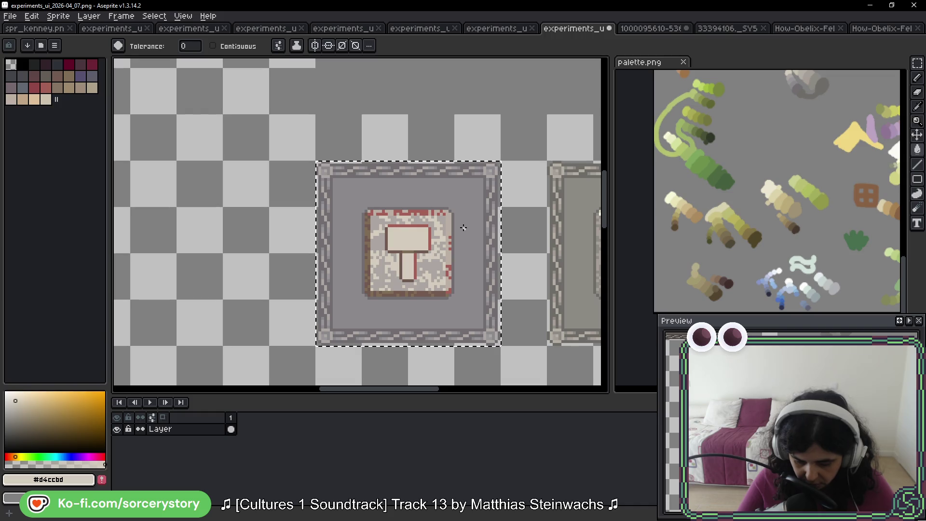
pyautogui.moveTo(463, 223)
pyautogui.mouseDown()
pyautogui.moveTo(304, 203)
pyautogui.moveTo(432, 221)
pyautogui.moveTo(422, 221)
pyautogui.moveTo(397, 347)
pyautogui.mouseUp()
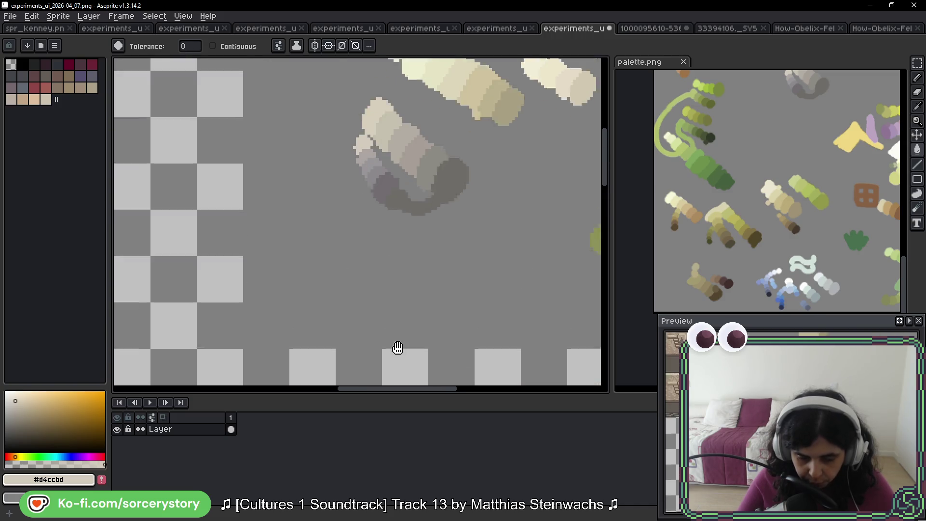
pyautogui.scroll(3, 343, 257)
pyautogui.scroll(-2, 346, 224)
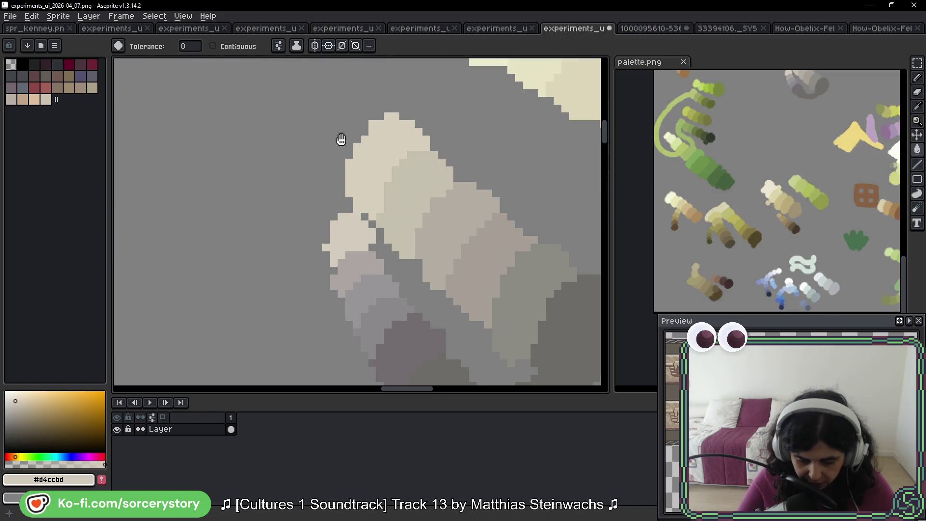
pyautogui.scroll(2, 338, 256)
pyautogui.click(387, 209)
pyautogui.scroll(-3, 403, 324)
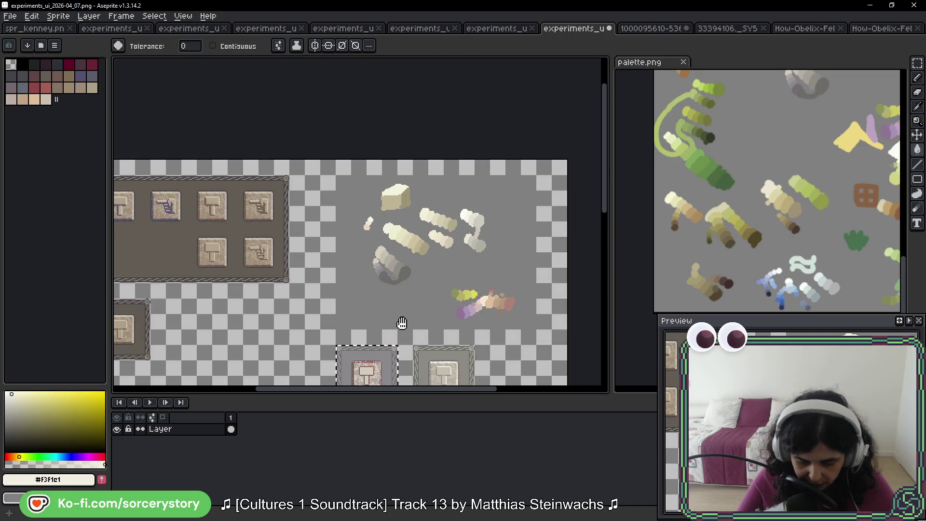
# Fill the tan right-edge pixels with cream #F3F1E1.
pyautogui.scroll(4, 303, 279)
pyautogui.scroll(2, 304, 277)
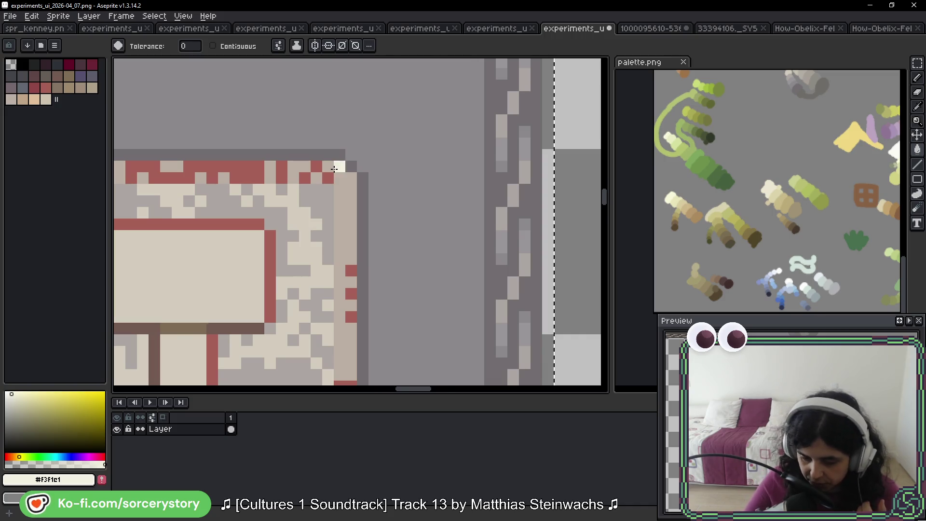
pyautogui.scroll(-3, 361, 181)
pyautogui.scroll(2, 388, 190)
pyautogui.scroll(3, 431, 236)
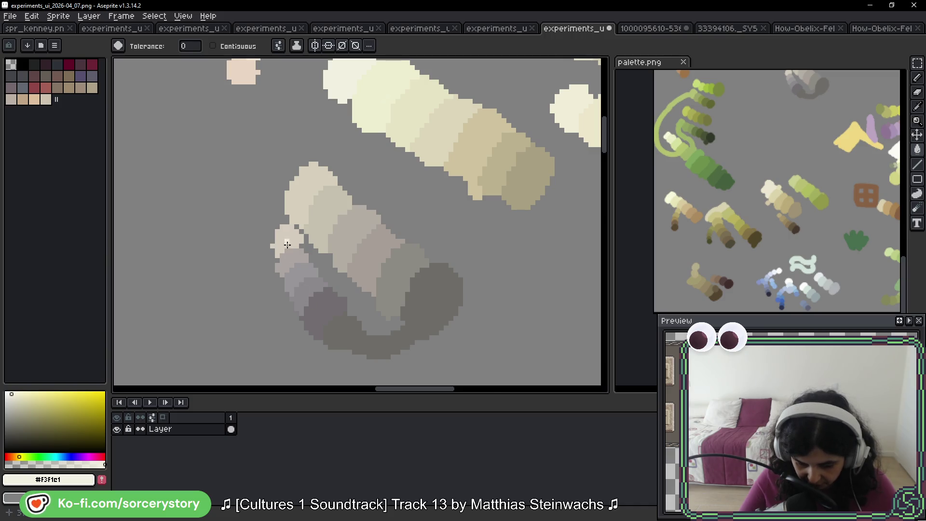
pyautogui.scroll(-3, 287, 245)
pyautogui.scroll(3, 267, 285)
pyautogui.scroll(2, 299, 141)
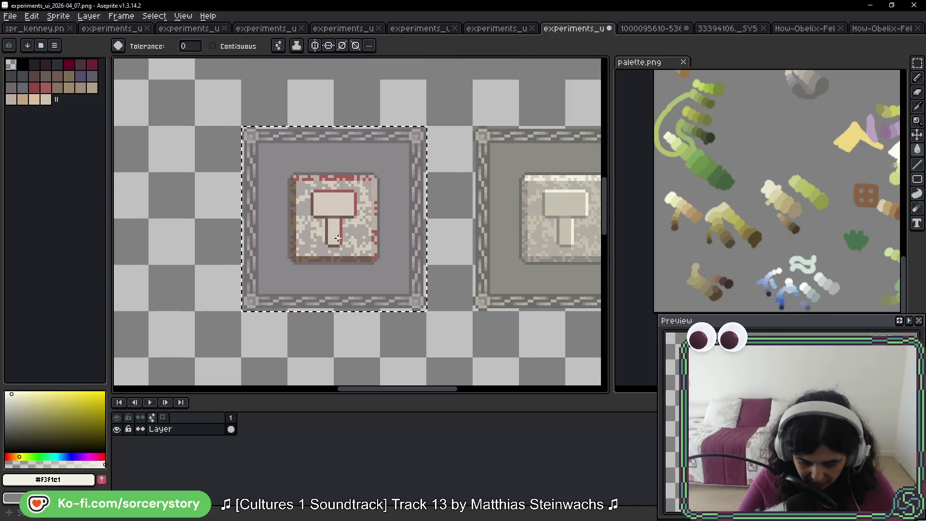
pyautogui.scroll(3, 338, 238)
pyautogui.hscroll(1, 415, 212)
pyautogui.scroll(1, 416, 213)
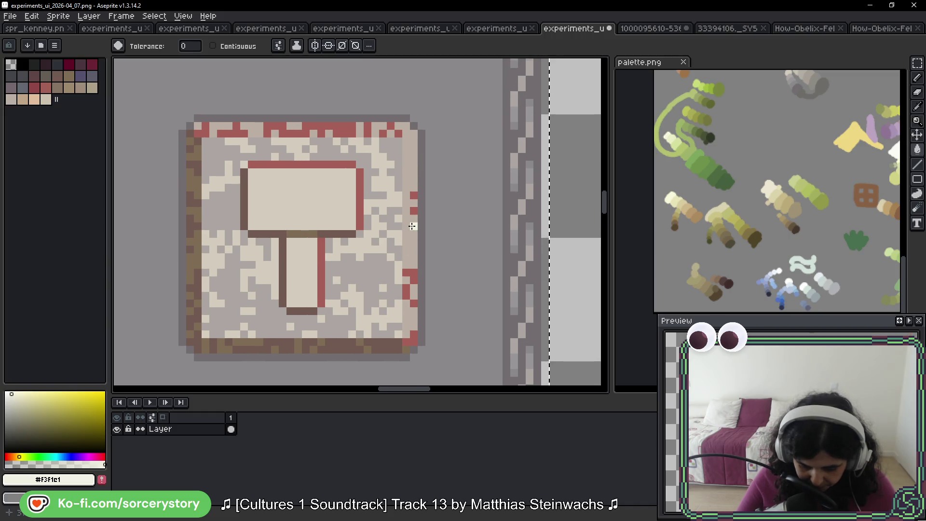
pyautogui.click(407, 222)
pyautogui.scroll(-3, 408, 241)
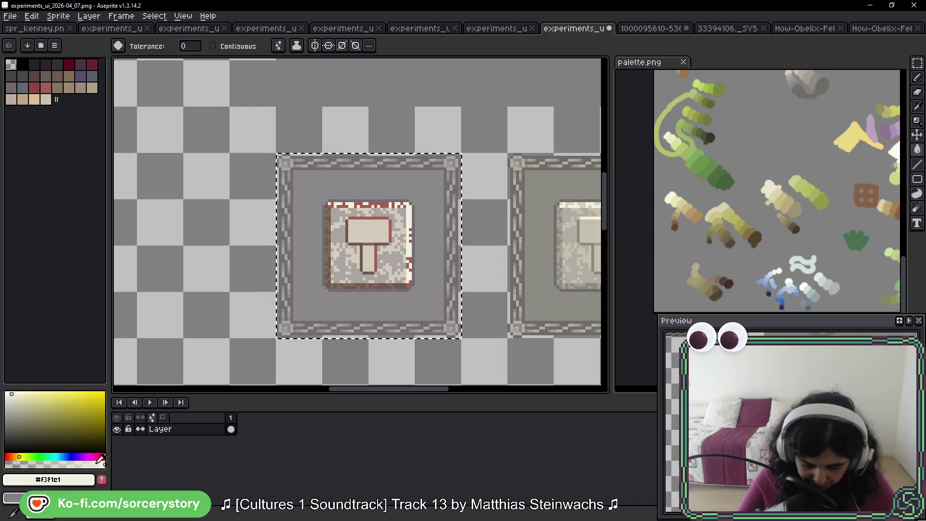
# Turn the red top and right edge pixels pure white.
pyautogui.click(6, 393)
pyautogui.scroll(3, 407, 243)
pyautogui.click(411, 230)
pyautogui.scroll(-3, 437, 206)
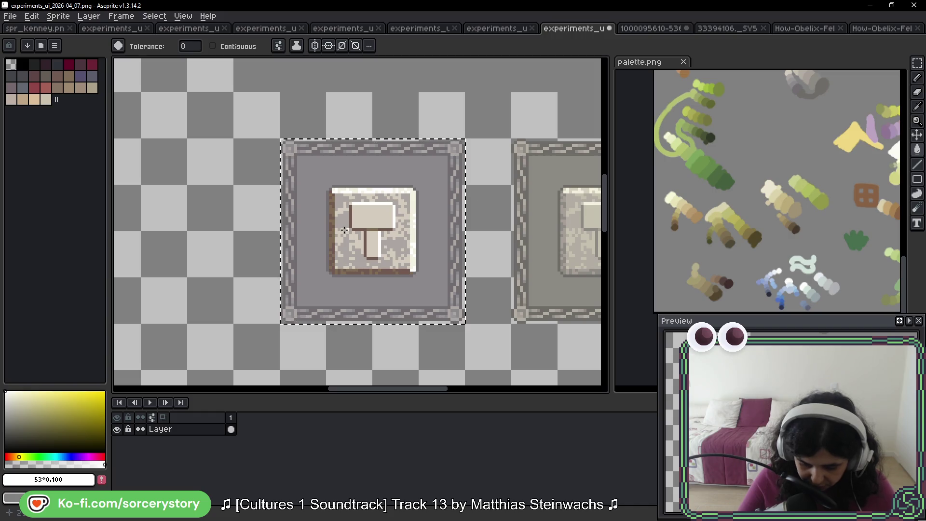
# Recolour the brown outline and edge pixels with greys sampled from the frame, including #999698.
pyautogui.scroll(6, 343, 229)
pyautogui.keyDown('alt'); pyautogui.click(191, 228); pyautogui.keyUp('alt')
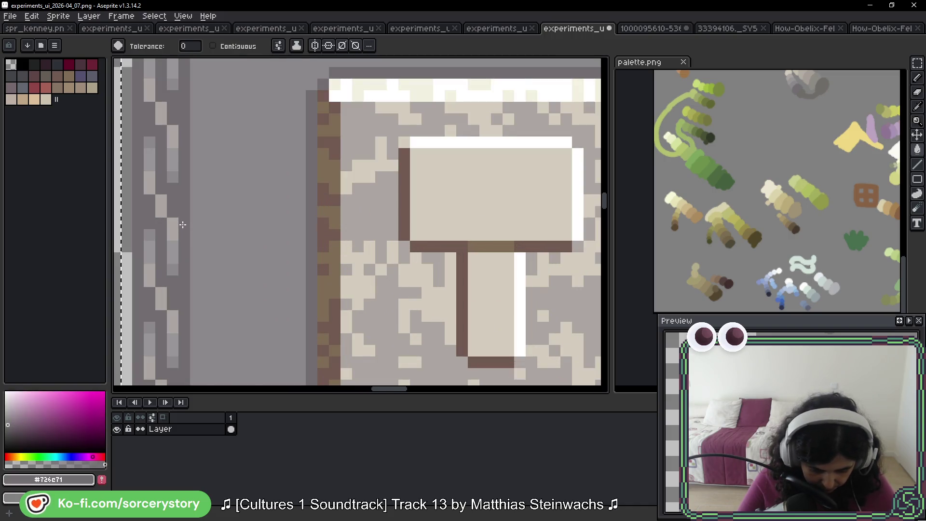
pyautogui.keyDown('alt'); pyautogui.click(198, 255); pyautogui.keyUp('alt')
pyautogui.click(327, 232)
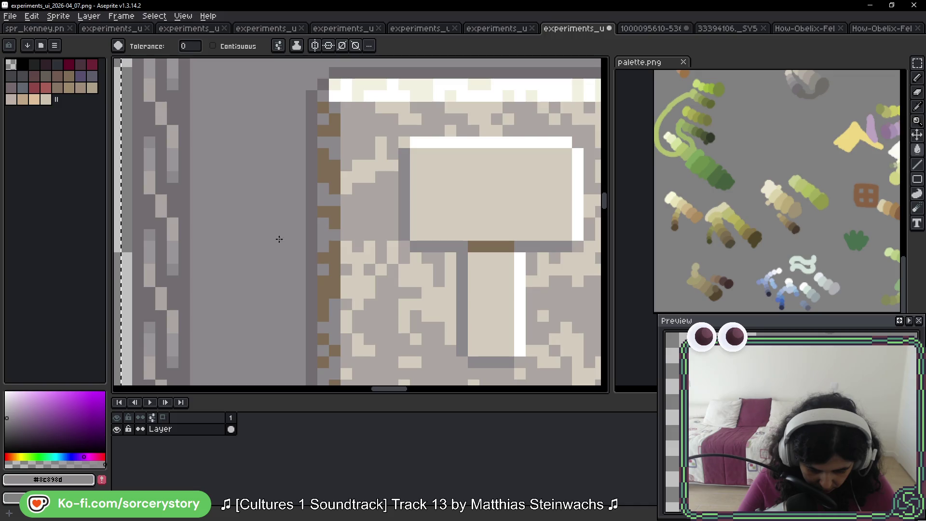
pyautogui.keyDown('alt'); pyautogui.click(186, 252); pyautogui.keyUp('alt')
pyautogui.click(328, 212)
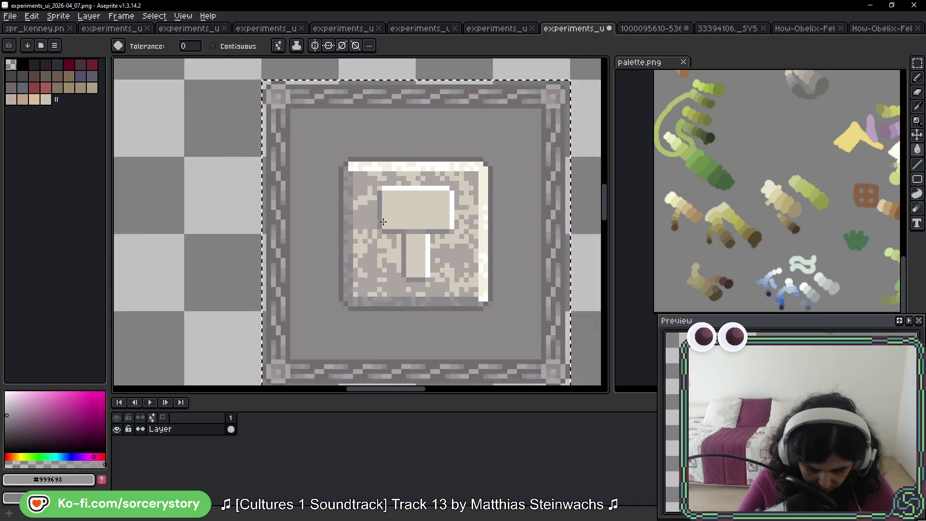
pyautogui.scroll(-4, 333, 214)
pyautogui.scroll(2, 460, 233)
# Deselect the left tile and centre both hammer tiles in view.
pyautogui.hotkey('ctrl', 'd')
pyautogui.moveTo(509, 231); pyautogui.dragTo(513, 271)
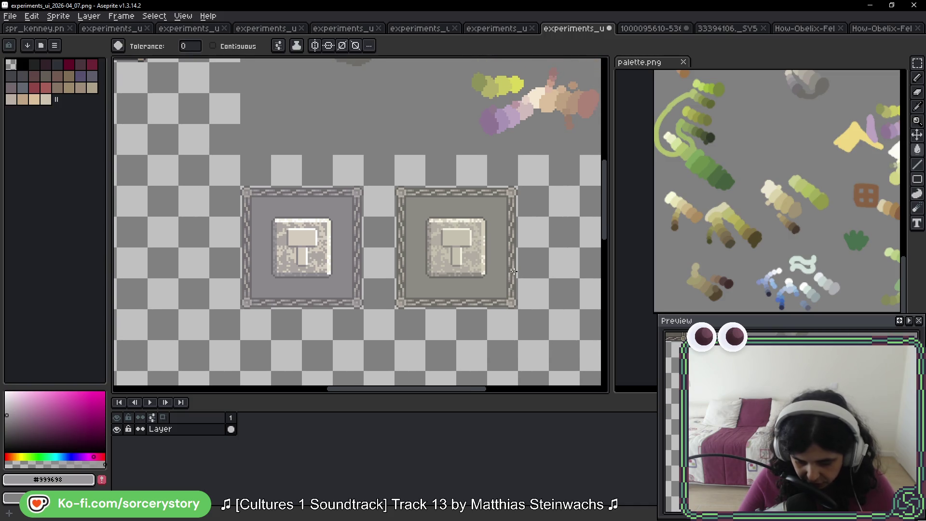
pyautogui.moveTo(385, 270); pyautogui.dragTo(374, 238)
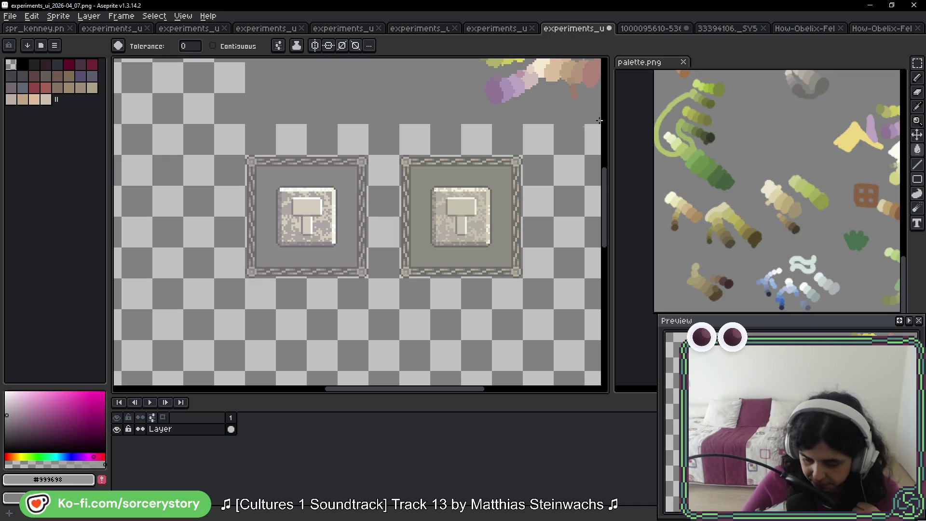
pyautogui.press('w')
pyautogui.scroll(5, 450, 215)
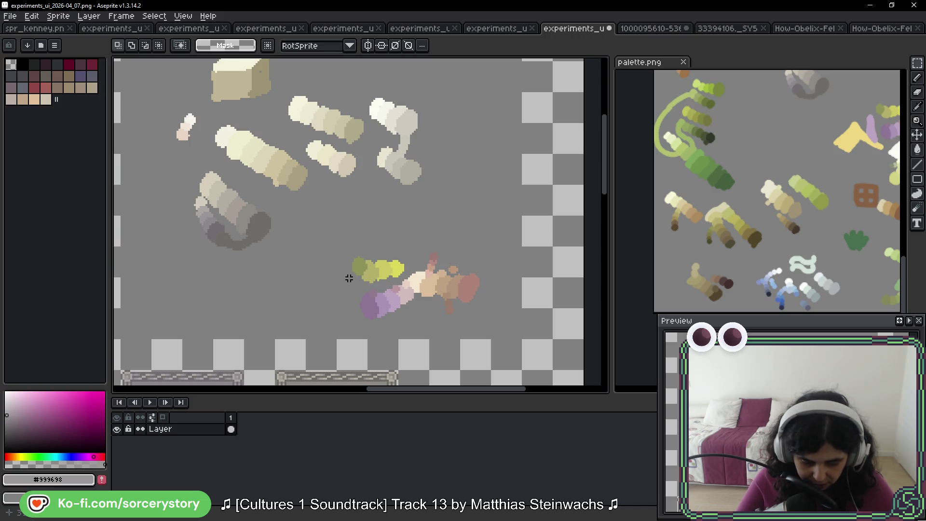
# Duplicate the middle framed hammer tile to its right as a third tile and zoom in on it.
pyautogui.moveTo(349, 278); pyautogui.dragTo(357, 103)
pyautogui.click(296, 181)
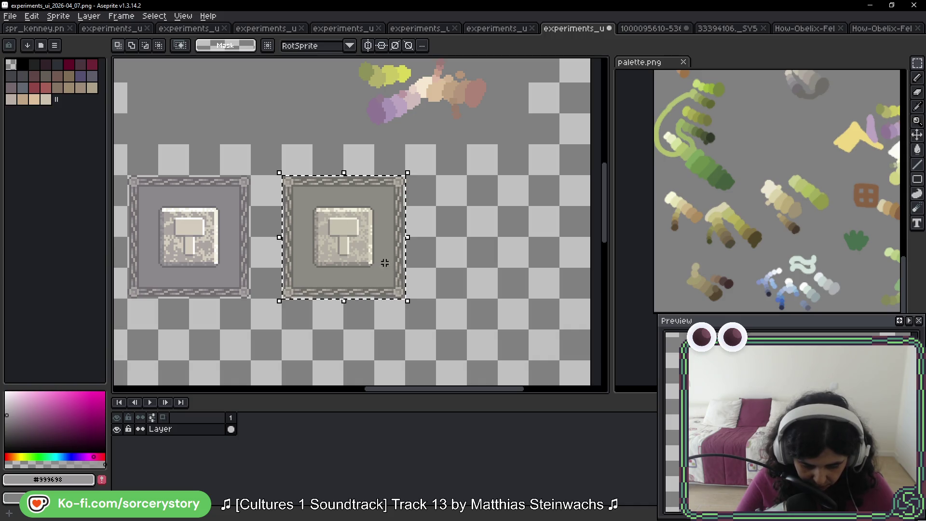
pyautogui.moveTo(347, 208); pyautogui.dragTo(496, 207)
pyautogui.scroll(5, 500, 190)
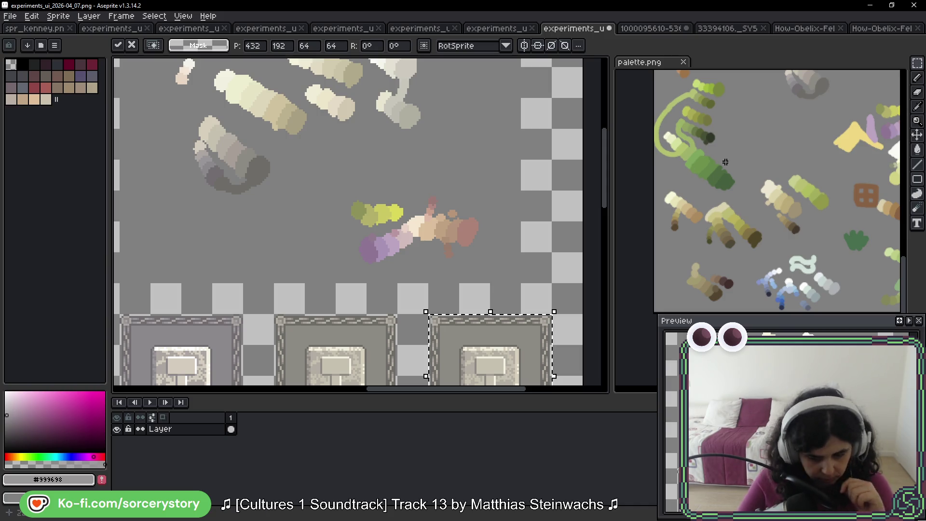
pyautogui.click(728, 223)
pyautogui.scroll(4, 729, 223)
pyautogui.scroll(-3, 729, 223)
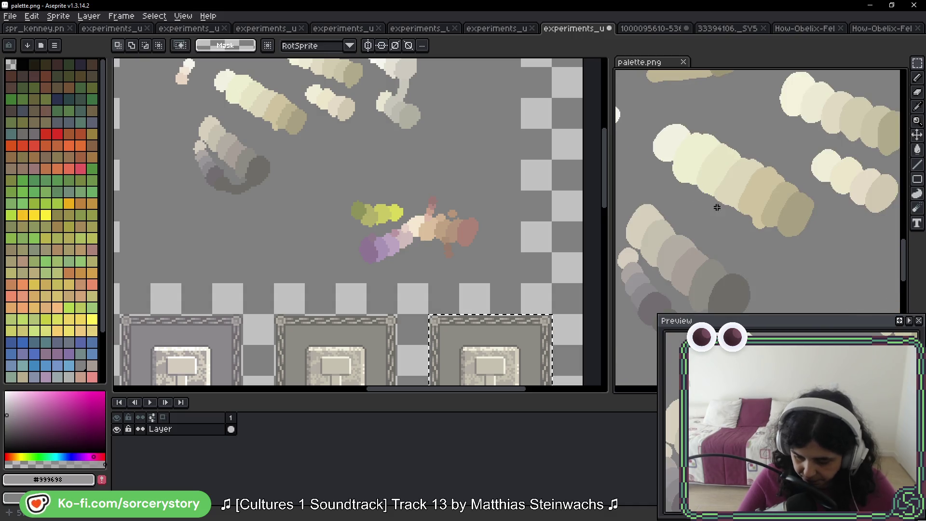
pyautogui.scroll(4, 406, 192)
pyautogui.scroll(1, 403, 191)
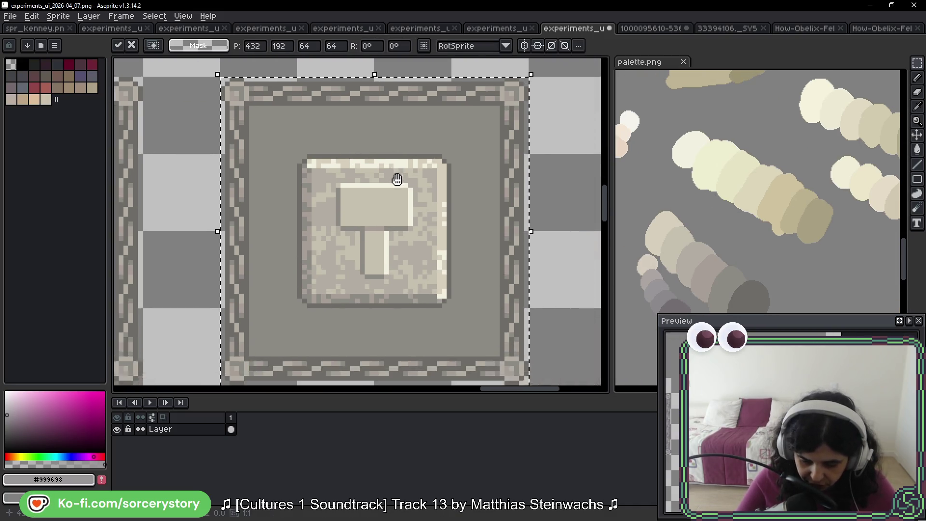
# Fill the third tile's border tan and its inner area beige.
pyautogui.press('g')
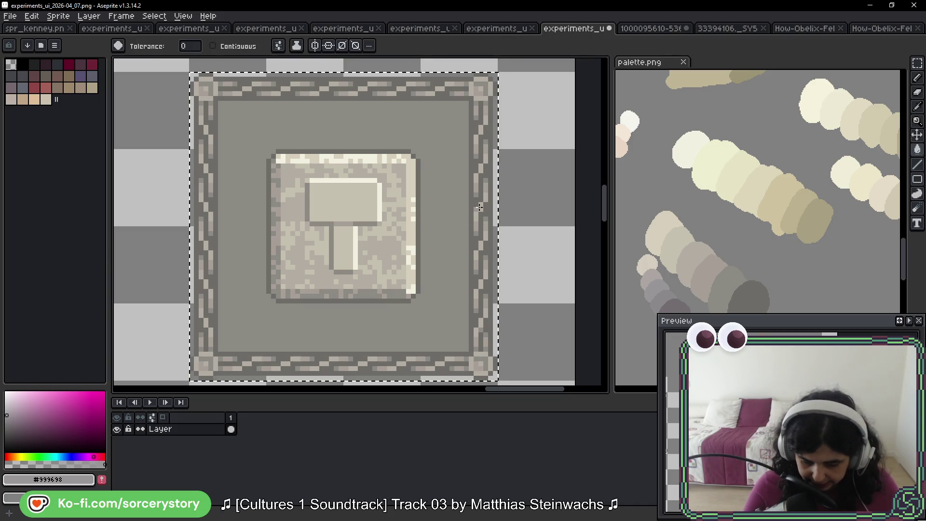
pyautogui.keyDown('alt'); pyautogui.click(841, 224); pyautogui.keyUp('alt')
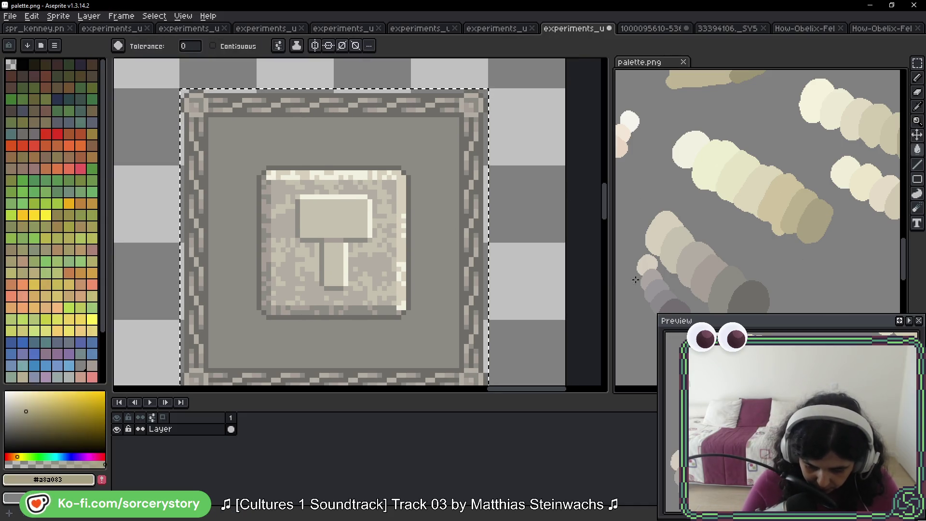
pyautogui.click(411, 262)
pyautogui.keyDown('alt'); pyautogui.click(799, 204); pyautogui.keyUp('alt')
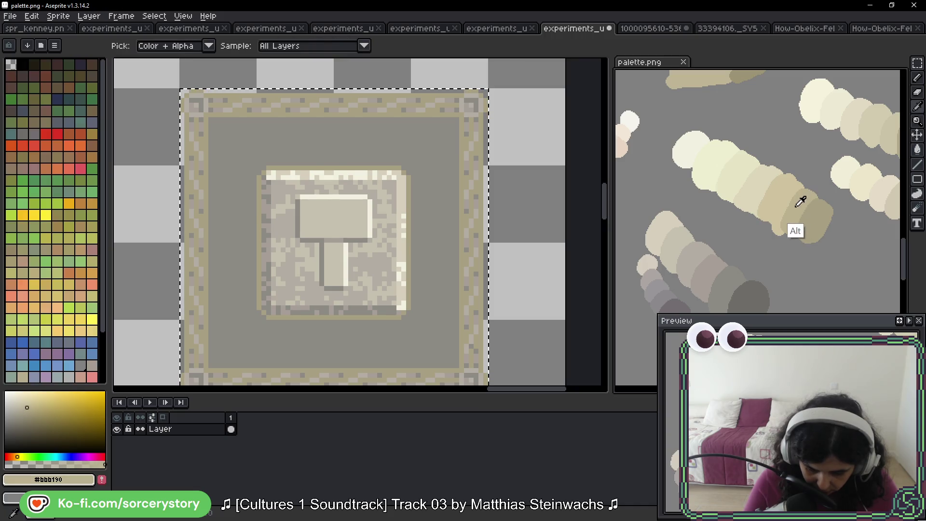
pyautogui.click(444, 110)
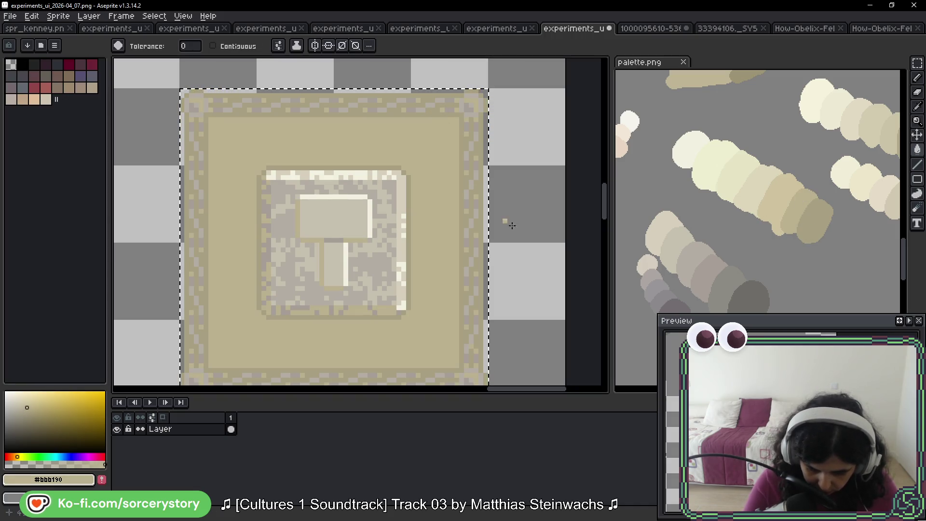
# Lighten the border pattern and mottled panel pixels with pale sand shades.
pyautogui.keyDown('alt'); pyautogui.click(782, 198); pyautogui.keyUp('alt')
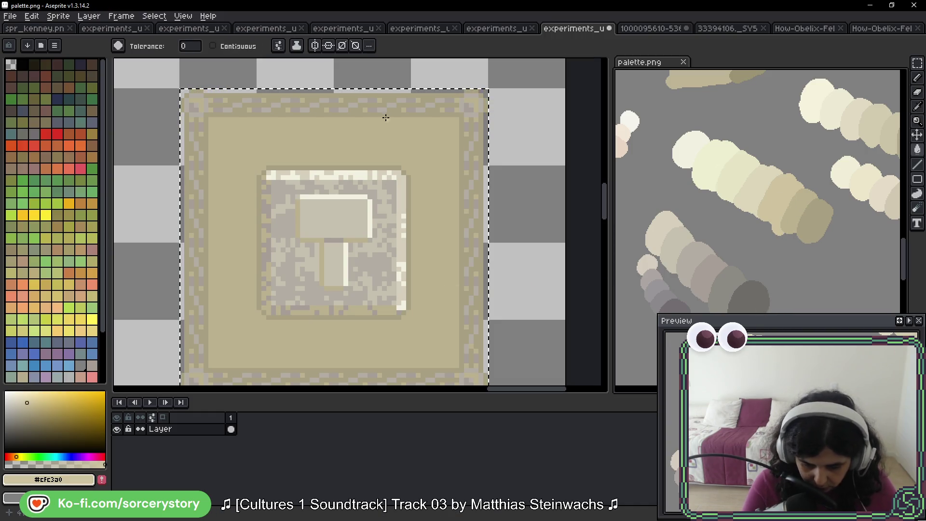
pyautogui.click(373, 110)
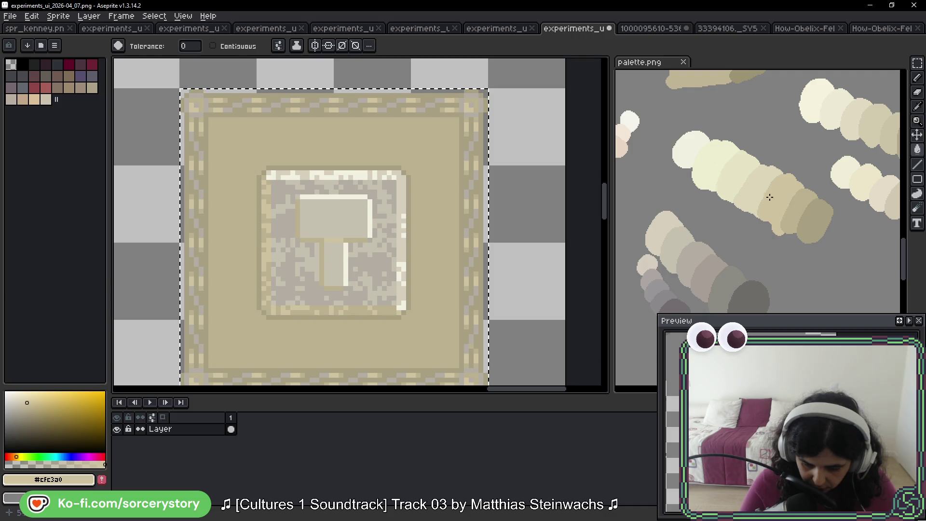
pyautogui.keyDown('alt'); pyautogui.click(739, 182); pyautogui.keyUp('alt')
pyautogui.click(379, 175)
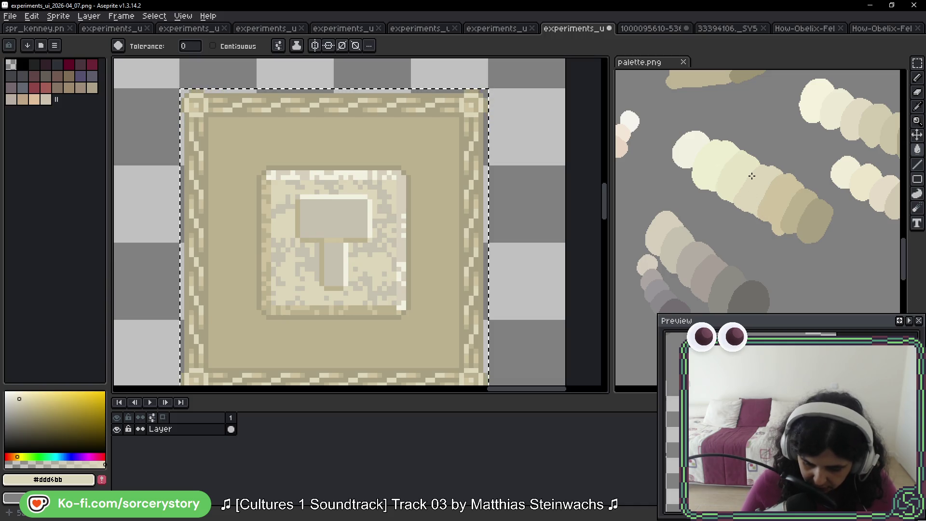
pyautogui.scroll(5, 752, 176)
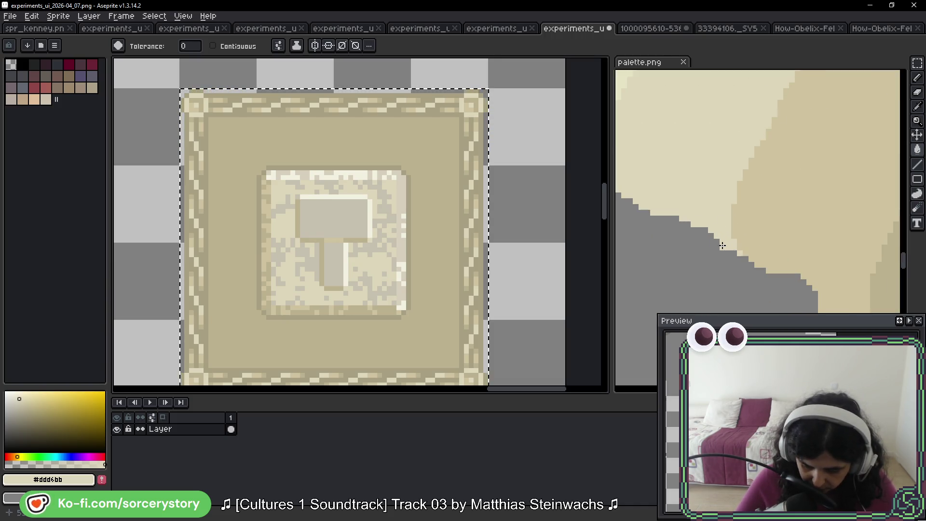
pyautogui.scroll(-5, 722, 246)
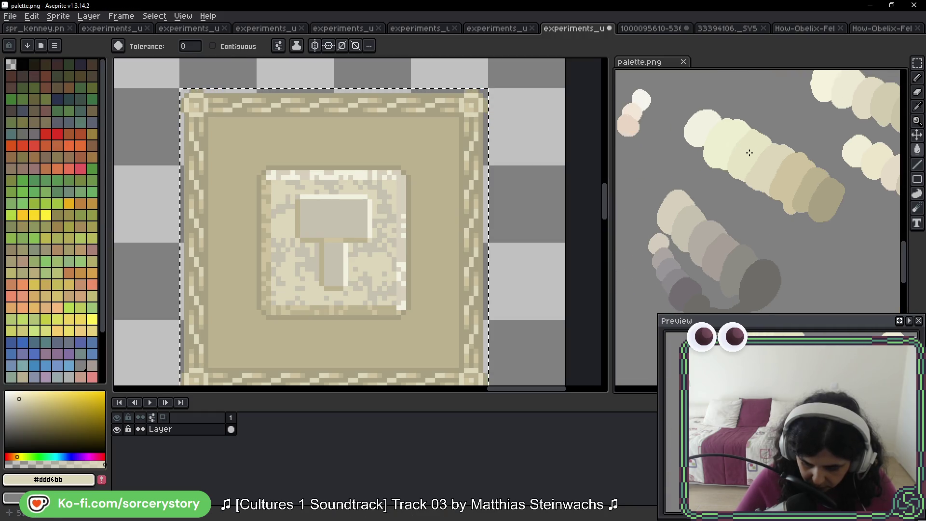
# Fill the grey hammer and speckles with pale cream.
pyautogui.keyDown('alt'); pyautogui.click(749, 152); pyautogui.keyUp('alt')
pyautogui.click(388, 203)
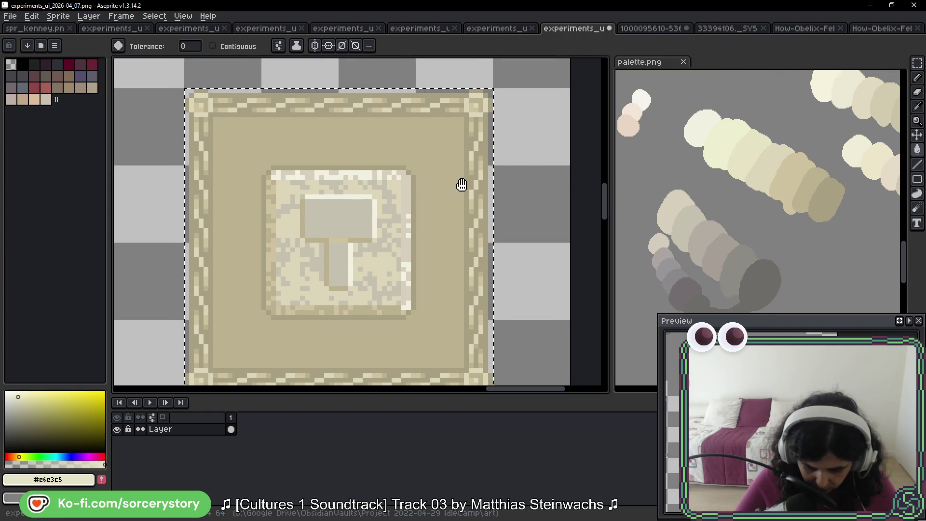
pyautogui.click(386, 192)
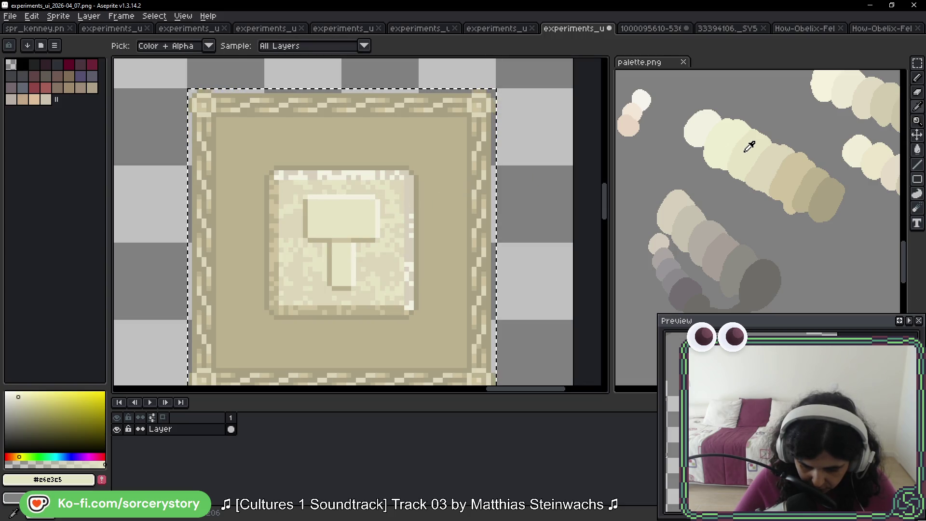
# Sample lighter creams, ending with the near-white cream, from the reference blobs.
pyautogui.scroll(5, 721, 204)
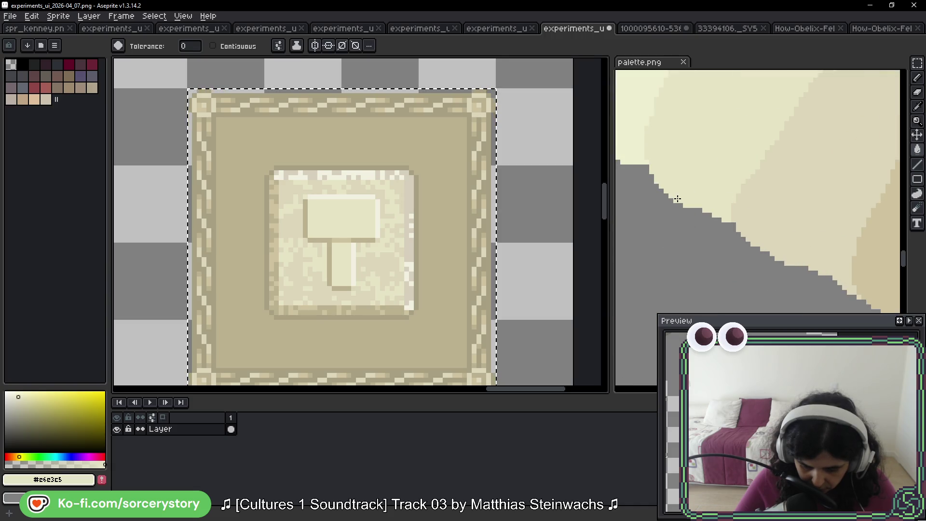
pyautogui.keyDown('alt'); pyautogui.click(635, 124); pyautogui.keyUp('alt')
pyautogui.click(402, 146)
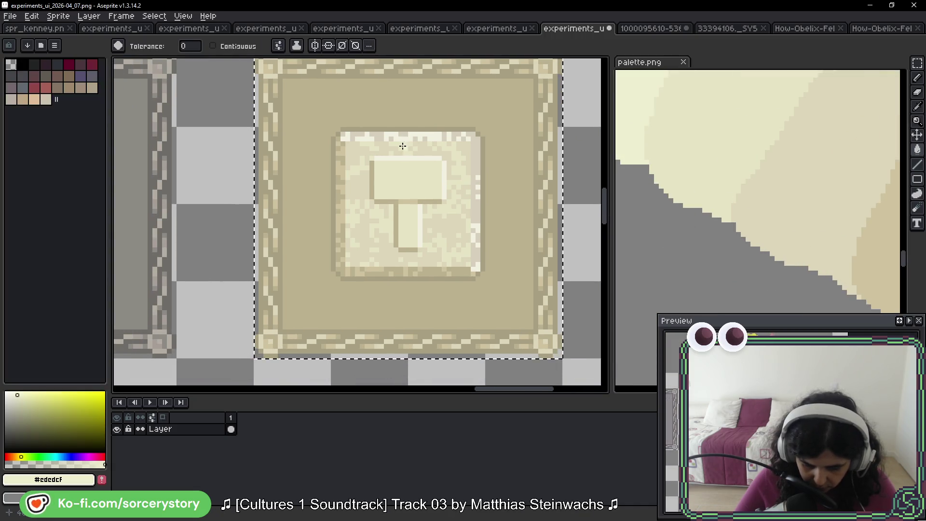
pyautogui.scroll(4, 402, 146)
pyautogui.scroll(-3, 404, 142)
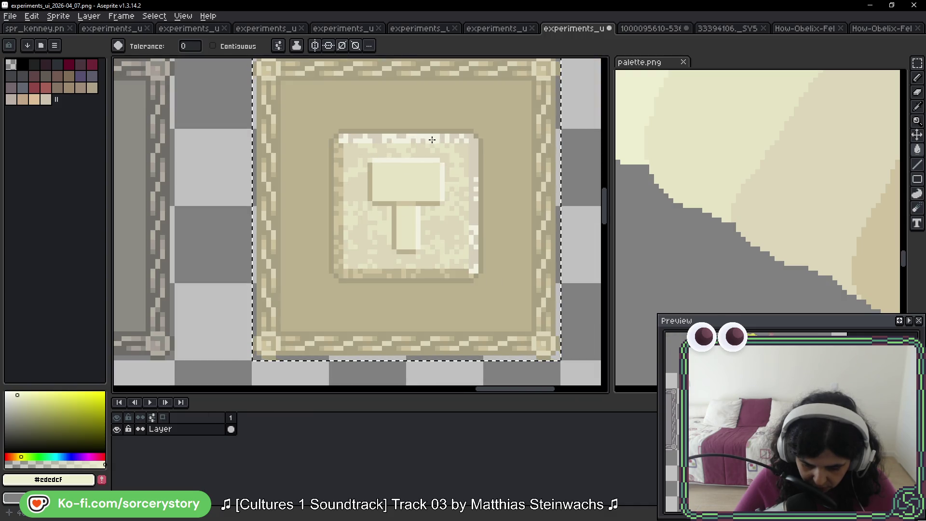
pyautogui.press('v')
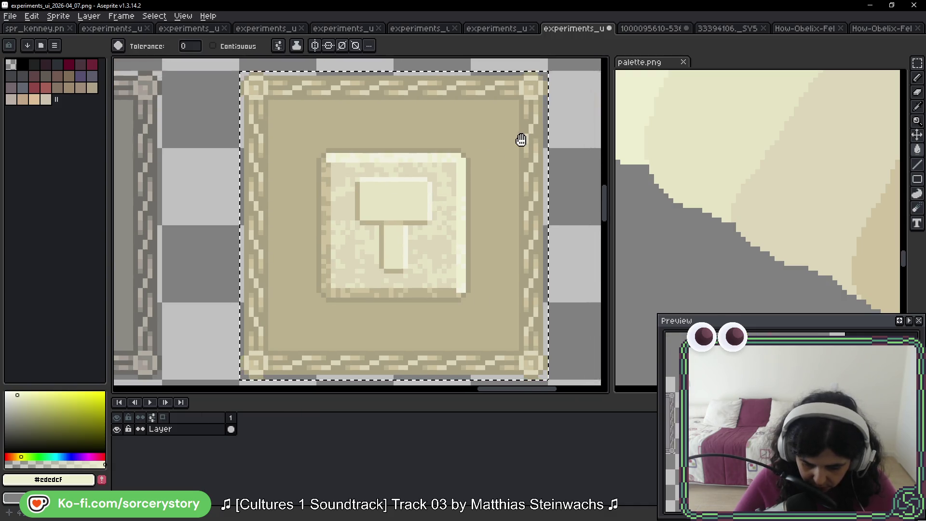
pyautogui.moveTo(620, 121)
pyautogui.mouseDown()
pyautogui.moveTo(742, 197)
pyautogui.moveTo(682, 161)
pyautogui.mouseUp()
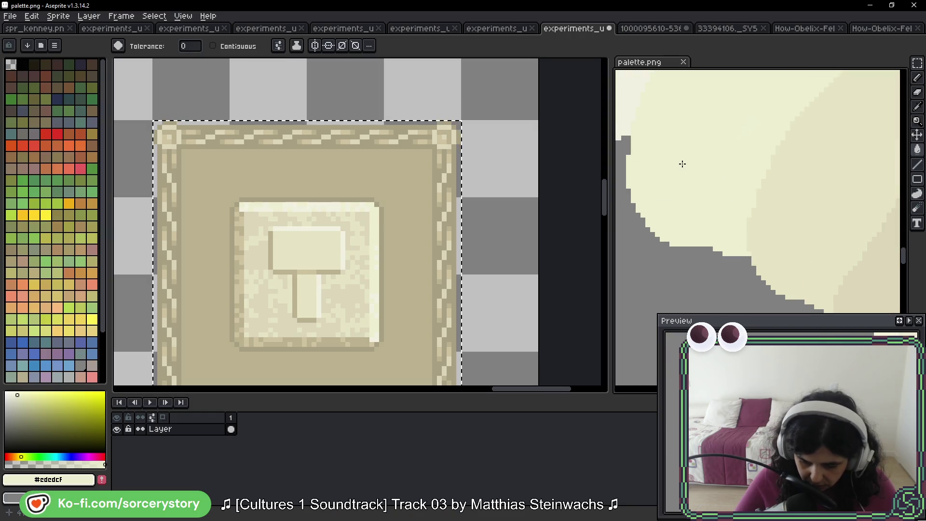
pyautogui.keyDown('alt'); pyautogui.click(748, 151); pyautogui.keyUp('alt')
pyautogui.scroll(2, 371, 267)
pyautogui.click(488, 213)
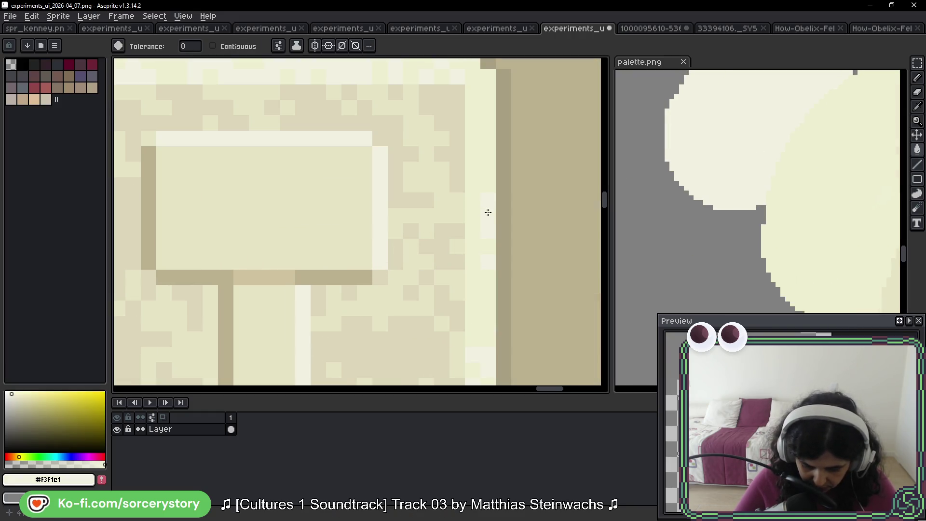
pyautogui.scroll(-6, 487, 202)
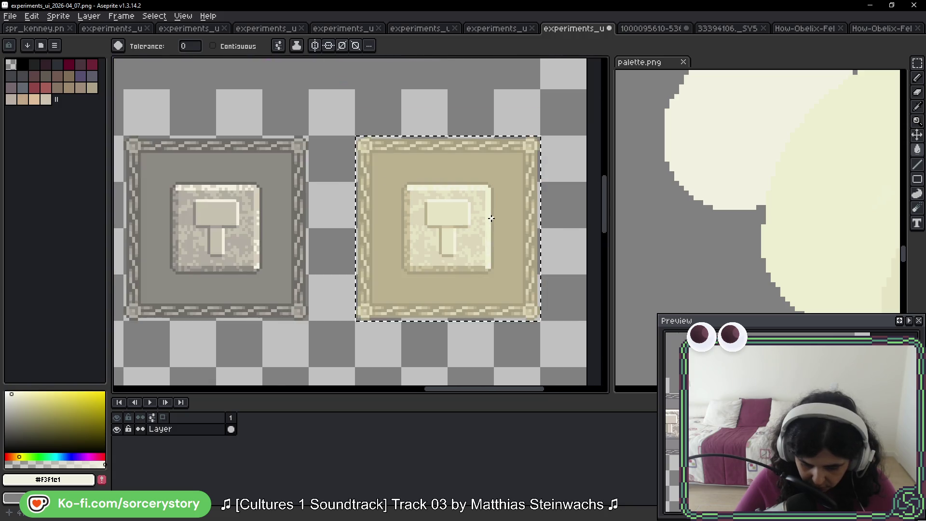
pyautogui.moveTo(493, 274); pyautogui.dragTo(482, 254)
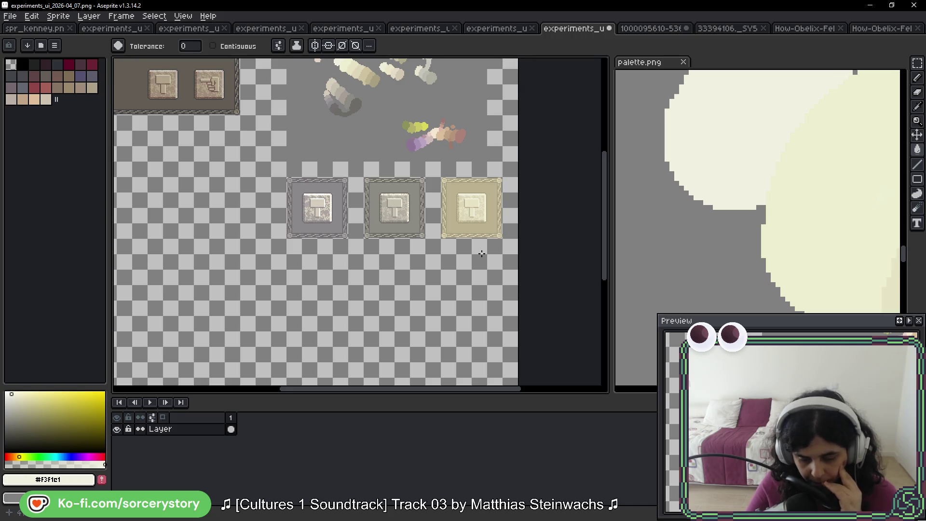
pyautogui.scroll(4, 467, 187)
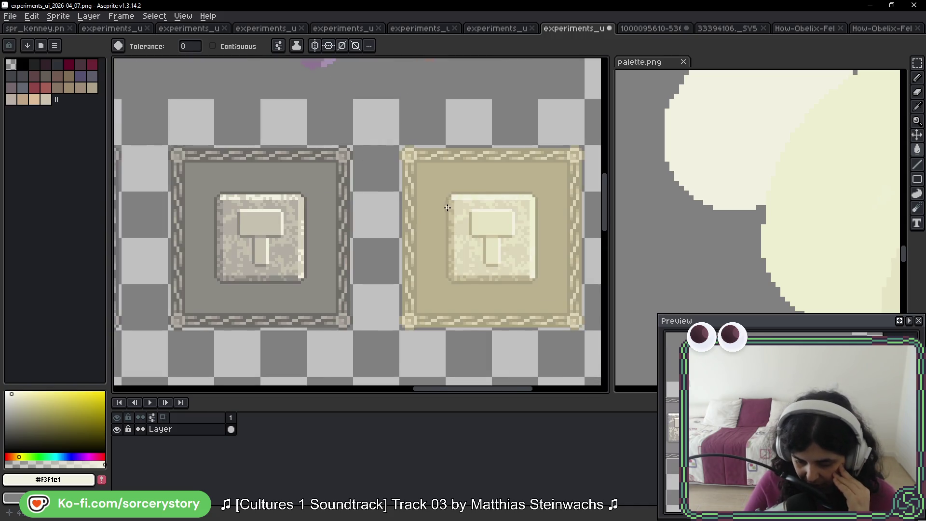
pyautogui.scroll(-2, 389, 200)
pyautogui.moveTo(332, 201); pyautogui.dragTo(395, 194)
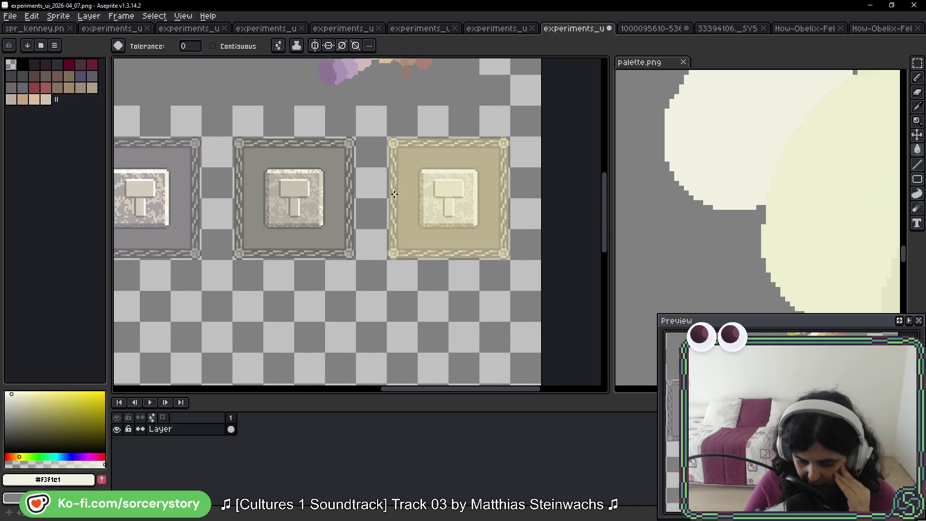
pyautogui.moveTo(232, 213); pyautogui.dragTo(370, 172)
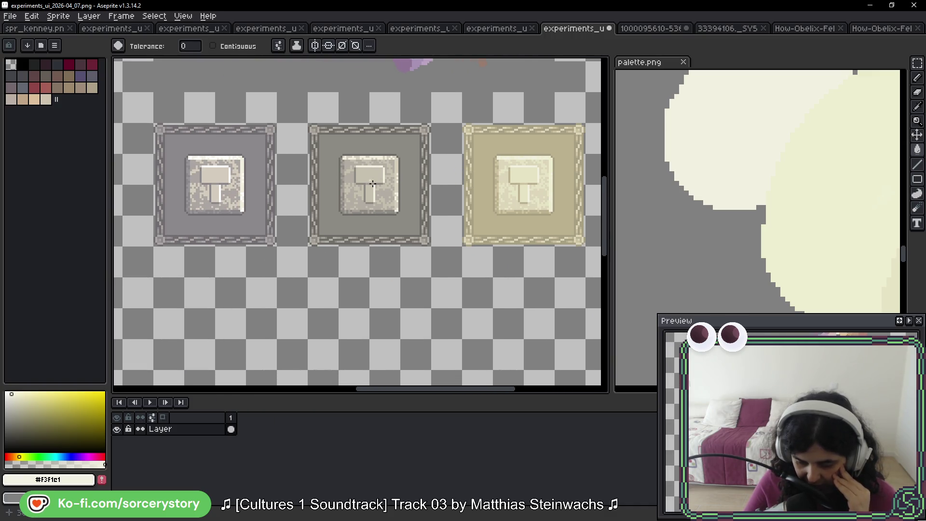
pyautogui.scroll(-5, 746, 178)
pyautogui.moveTo(782, 199); pyautogui.dragTo(755, 181)
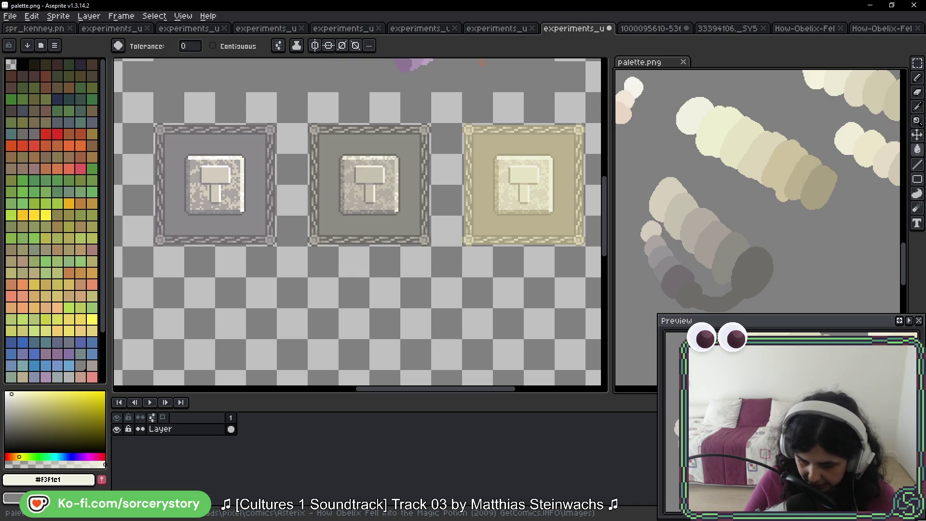
pyautogui.click(636, 29)
# Look over the comic reference illustration, then return to experiments_ui_2026-04_07 and pan to the tiles.
pyautogui.moveTo(369, 173); pyautogui.dragTo(314, 303)
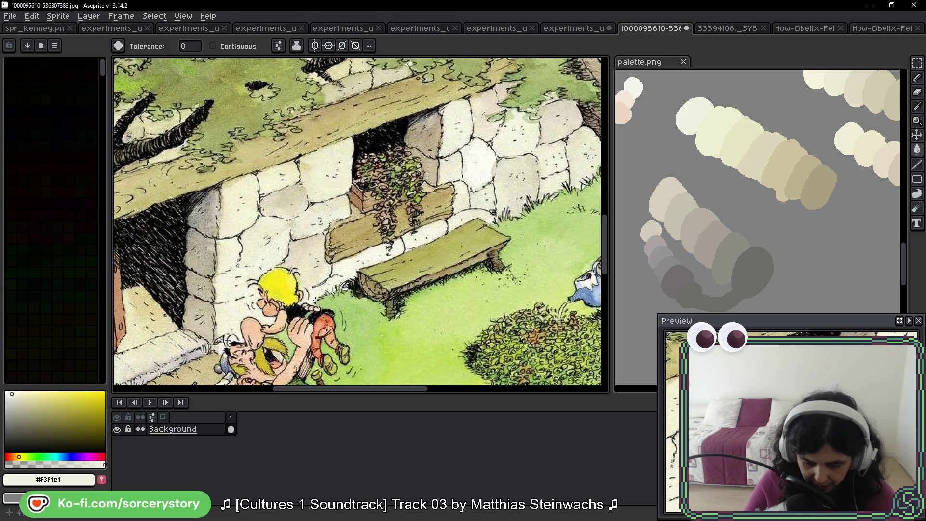
pyautogui.moveTo(229, 340); pyautogui.dragTo(215, 495)
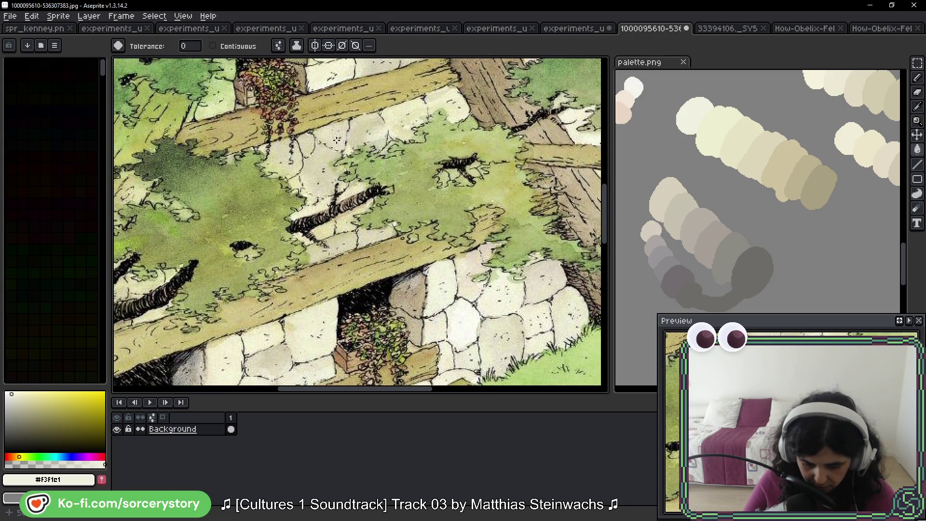
pyautogui.moveTo(337, 140); pyautogui.dragTo(323, 311)
pyautogui.scroll(5, 377, 258)
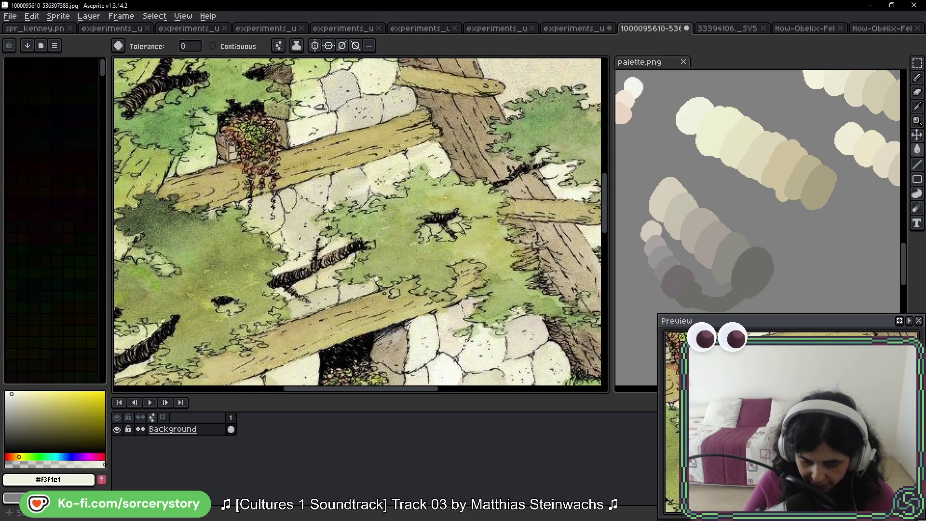
pyautogui.scroll(-5, 422, 215)
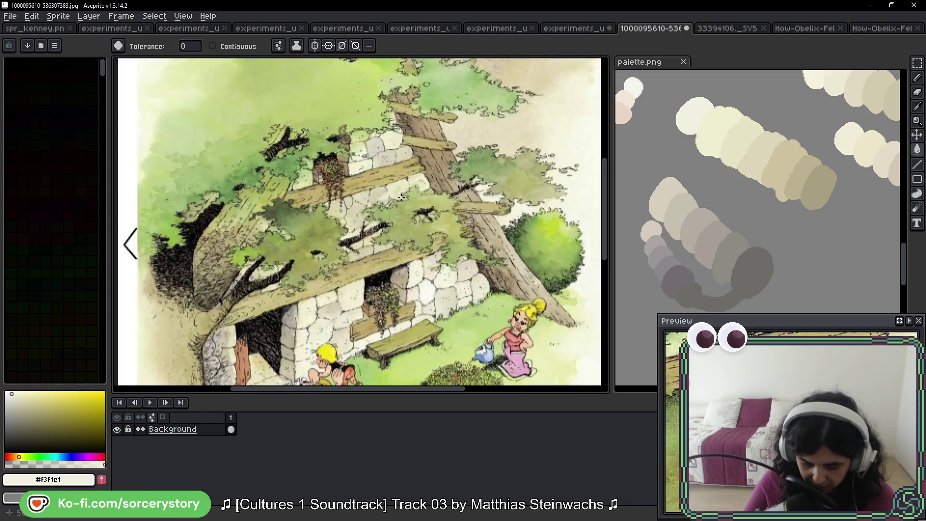
pyautogui.scroll(5, 424, 127)
pyautogui.scroll(-3, 509, 223)
pyautogui.scroll(-2, 510, 223)
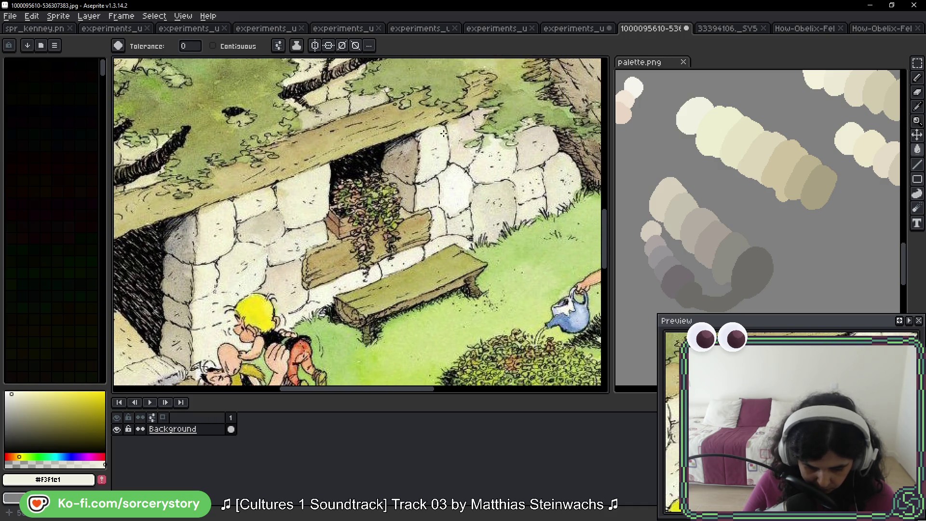
pyautogui.click(570, 29)
pyautogui.moveTo(522, 171); pyautogui.dragTo(477, 222)
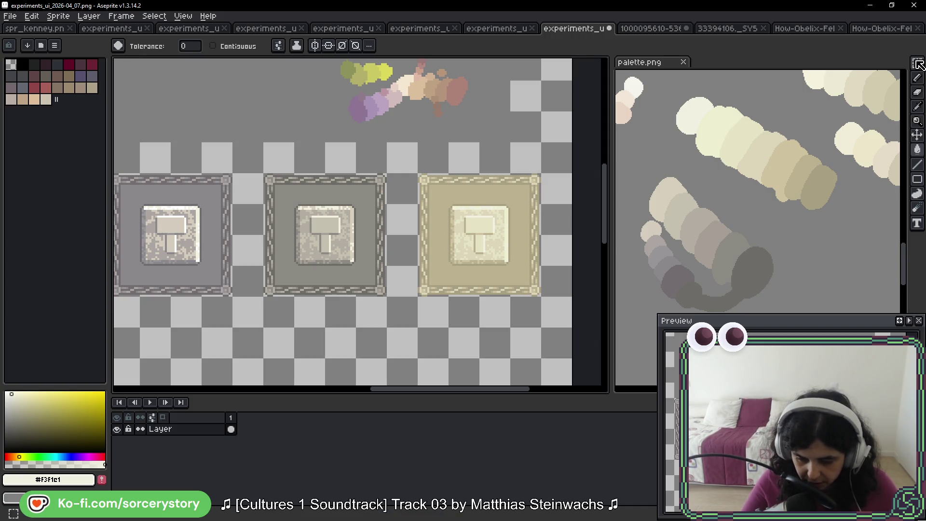
# Marquee-copy the sand-beige tile and drop the copy below the gray tile.
pyautogui.press('m')
pyautogui.scroll(-2, 428, 126)
pyautogui.moveTo(425, 136); pyautogui.dragTo(523, 230)
pyautogui.scroll(-3, 526, 179)
pyautogui.hscroll(-2, 526, 178)
pyautogui.moveTo(528, 128)
pyautogui.mouseDown()
pyautogui.moveTo(338, 272)
pyautogui.moveTo(227, 268)
pyautogui.mouseUp()
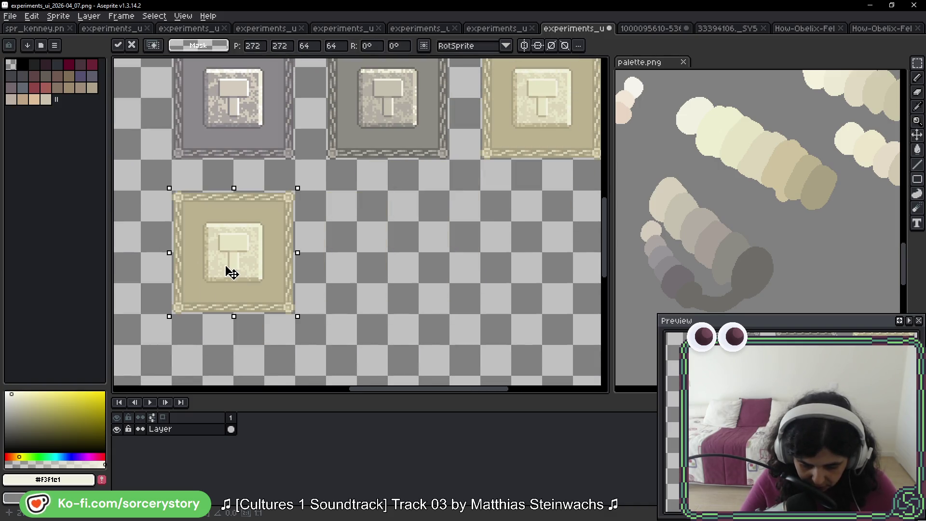
pyautogui.click(352, 197)
# Select the new lower tile.
pyautogui.moveTo(178, 225); pyautogui.dragTo(234, 283)
pyautogui.click(212, 207)
pyautogui.moveTo(173, 193)
pyautogui.mouseDown()
pyautogui.moveTo(275, 269)
pyautogui.moveTo(278, 290)
pyautogui.mouseUp()
# With the Paint Bucket active, sample tan and lighter beige shades from the palette.png blobs.
pyautogui.press('w')
pyautogui.moveTo(740, 201)
pyautogui.mouseDown()
pyautogui.moveTo(752, 223)
pyautogui.moveTo(736, 238)
pyautogui.mouseUp()
pyautogui.moveTo(818, 199)
pyautogui.mouseDown()
pyautogui.moveTo(706, 205)
pyautogui.moveTo(868, 202)
pyautogui.mouseUp()
pyautogui.press('i')
pyautogui.click(823, 180)
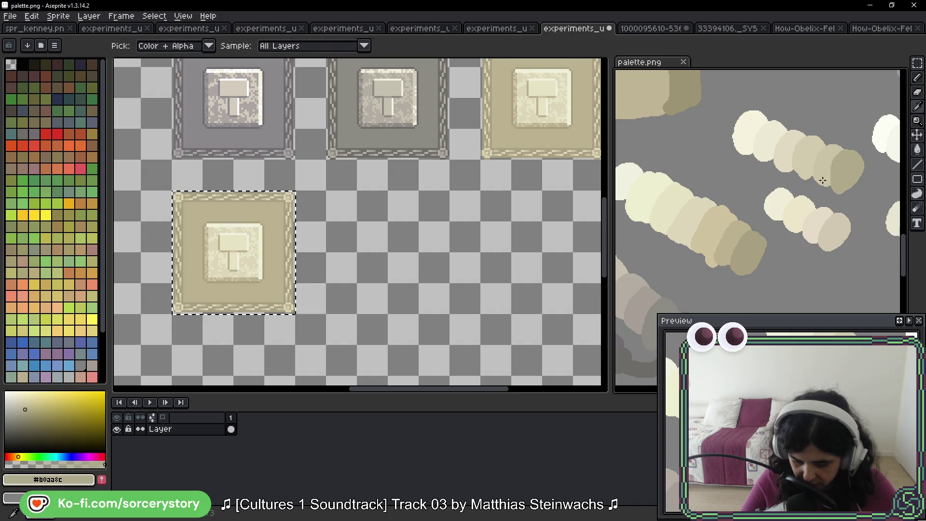
pyautogui.press('w')
pyautogui.scroll(2, 265, 273)
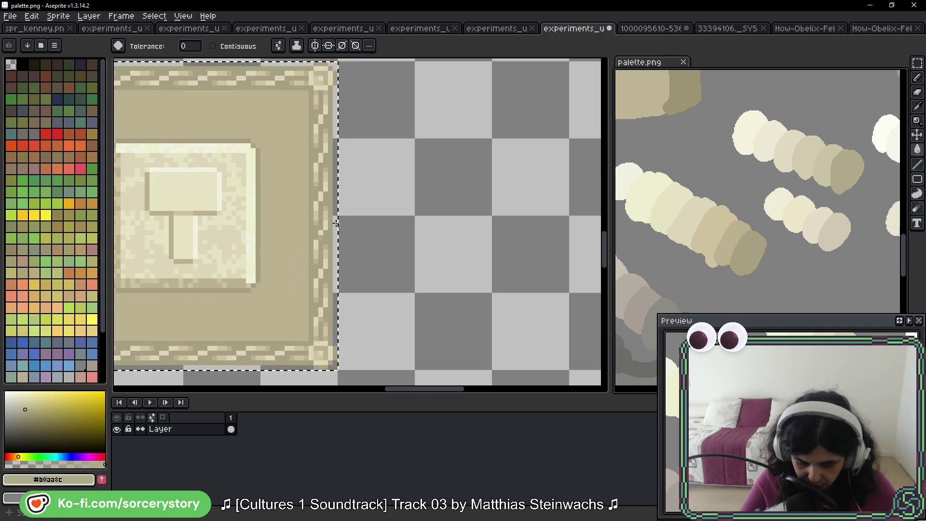
pyautogui.hscroll(3, 336, 223)
pyautogui.scroll(3, 265, 241)
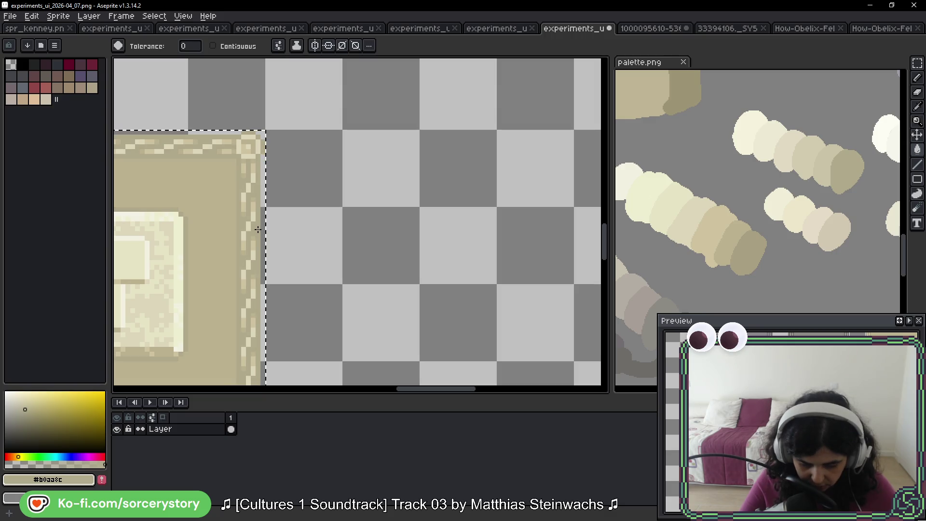
pyautogui.press('i')
pyautogui.click(830, 161)
pyautogui.press('w')
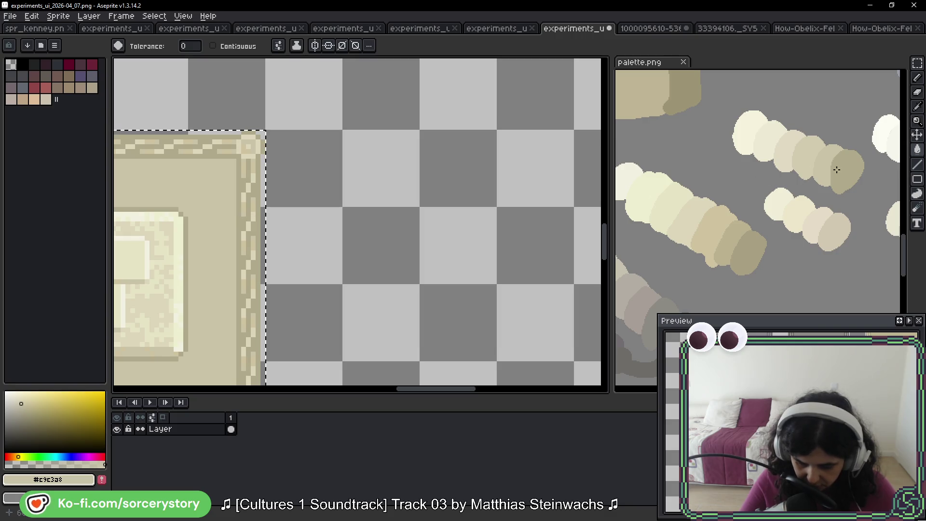
# Fill the copied tile's frame with a paler beige and its background with pale cream.
pyautogui.keyDown('alt'); pyautogui.click(810, 149); pyautogui.keyUp('alt')
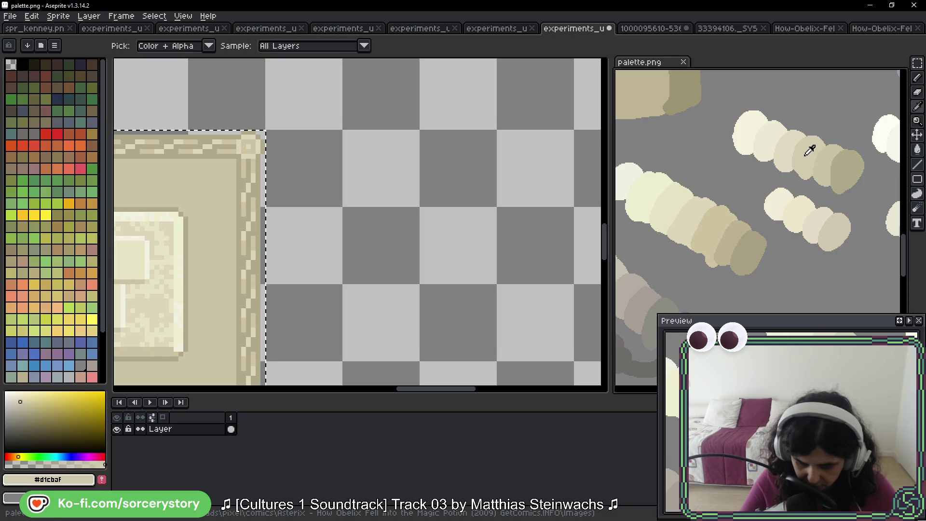
pyautogui.click(245, 205)
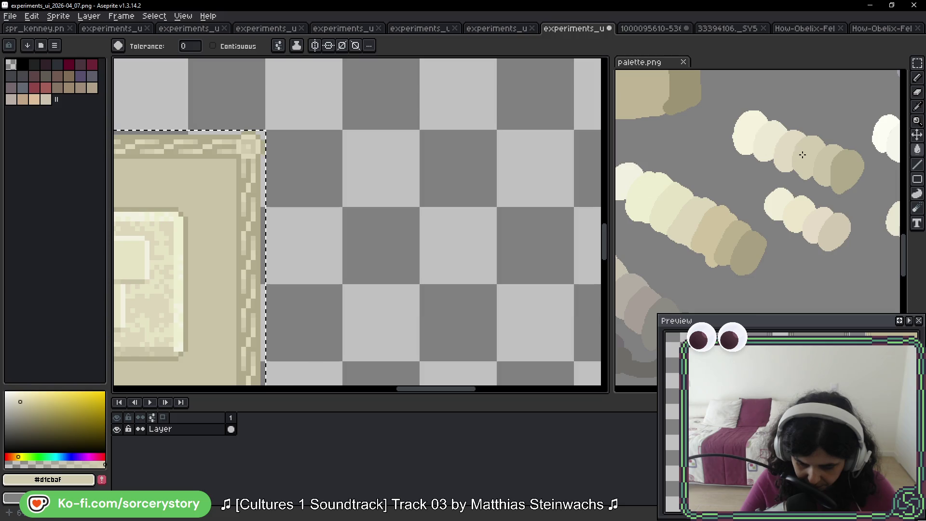
pyautogui.keyDown('alt'); pyautogui.click(735, 132); pyautogui.keyUp('alt')
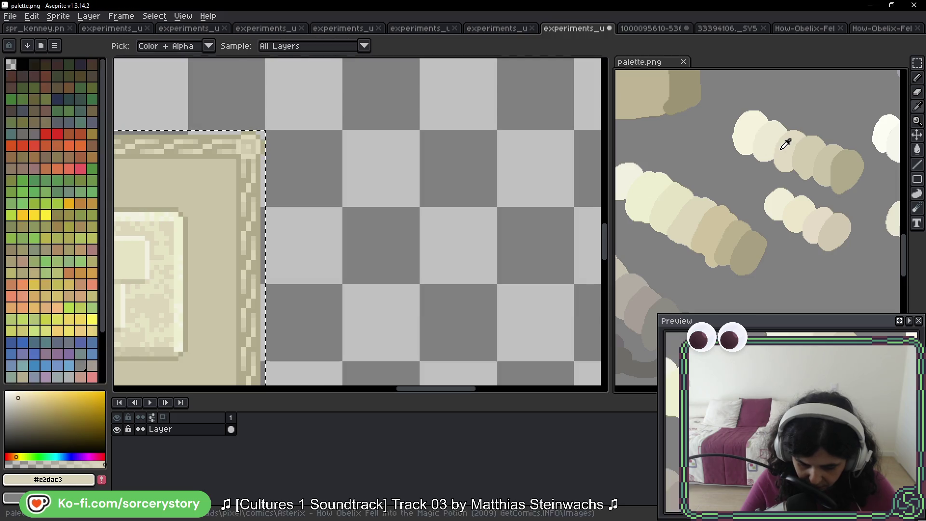
pyautogui.click(248, 199)
pyautogui.hscroll(-5, 312, 224)
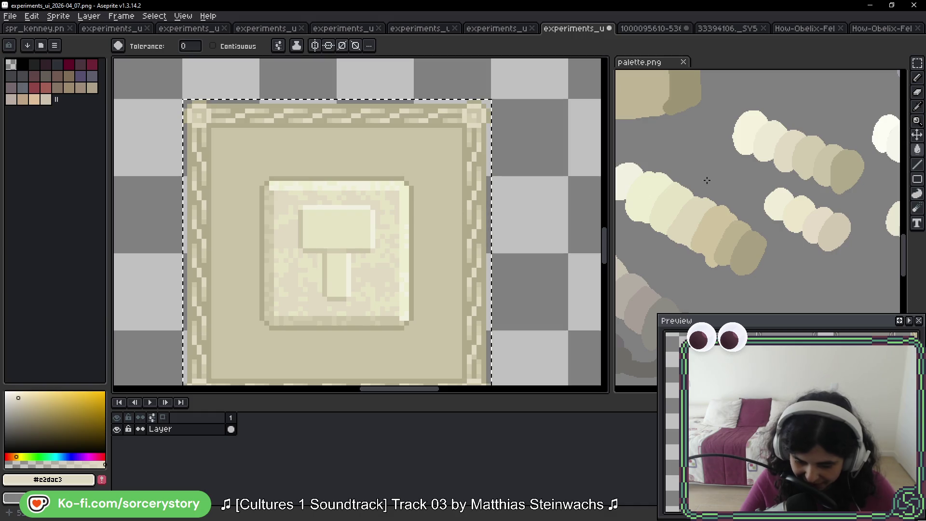
# Sample the light and palest cream tones from the palette blobs for the new tile.
pyautogui.scroll(2, 787, 146)
pyautogui.keyDown('alt'); pyautogui.click(744, 135); pyautogui.keyUp('alt')
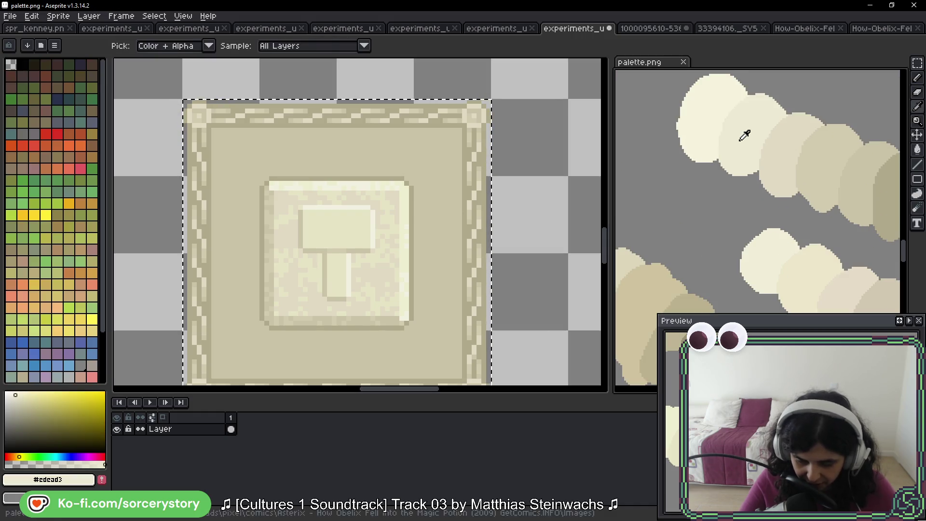
pyautogui.scroll(4, 381, 241)
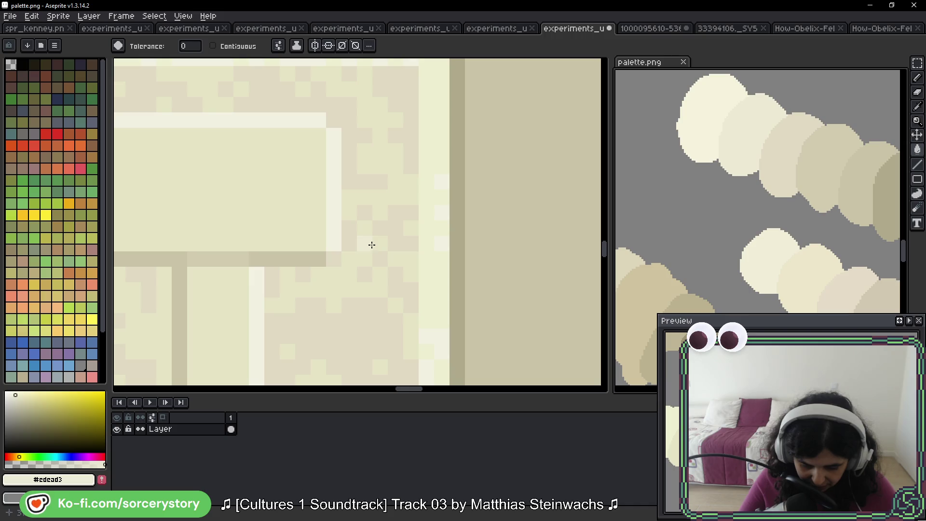
pyautogui.click(393, 229)
pyautogui.keyDown('alt'); pyautogui.click(688, 118); pyautogui.keyUp('alt')
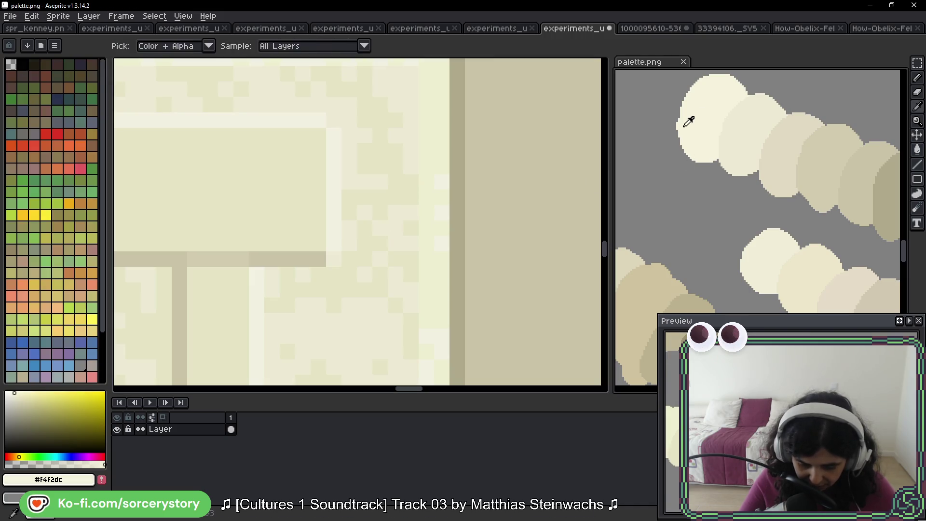
pyautogui.click(432, 198)
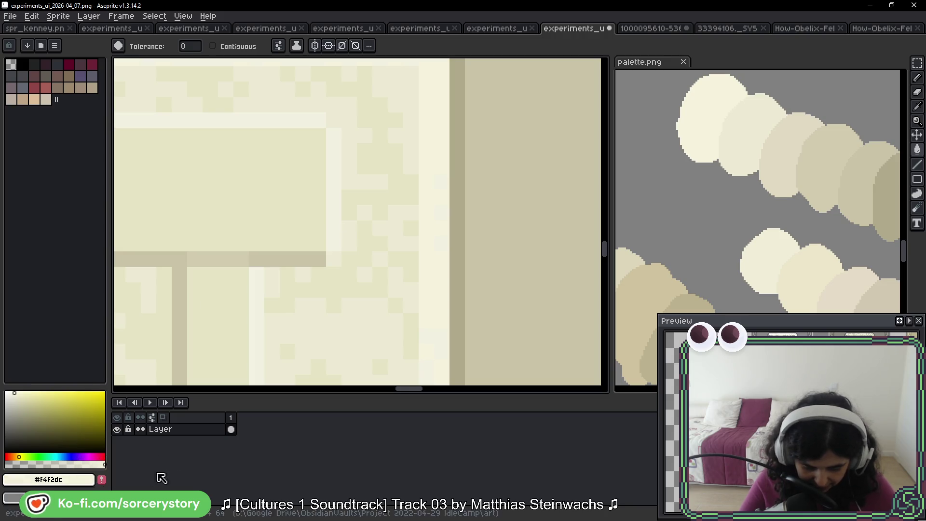
# Set the colour to pure white and fill all the palest cream pixels with it.
pyautogui.click(6, 392)
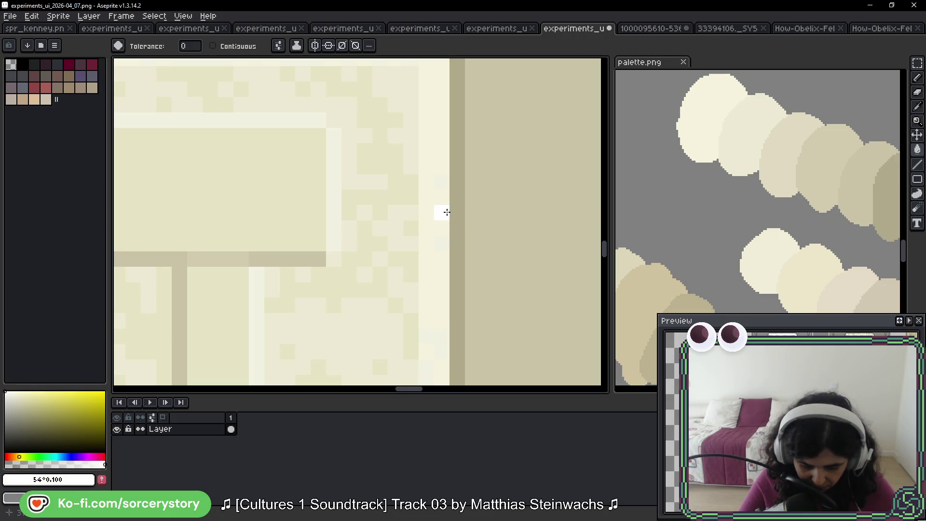
pyautogui.click(328, 168)
pyautogui.scroll(-3, 362, 261)
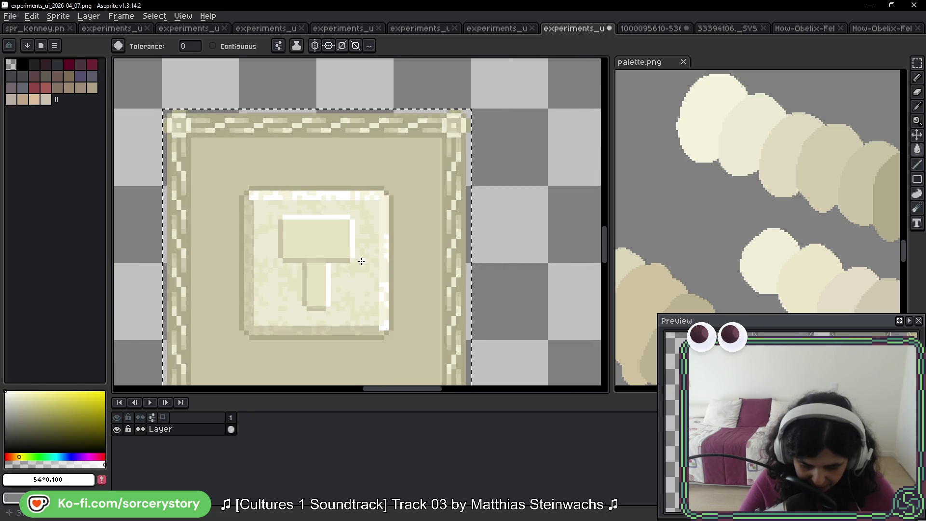
pyautogui.scroll(-2, 361, 261)
pyautogui.scroll(-1, 415, 231)
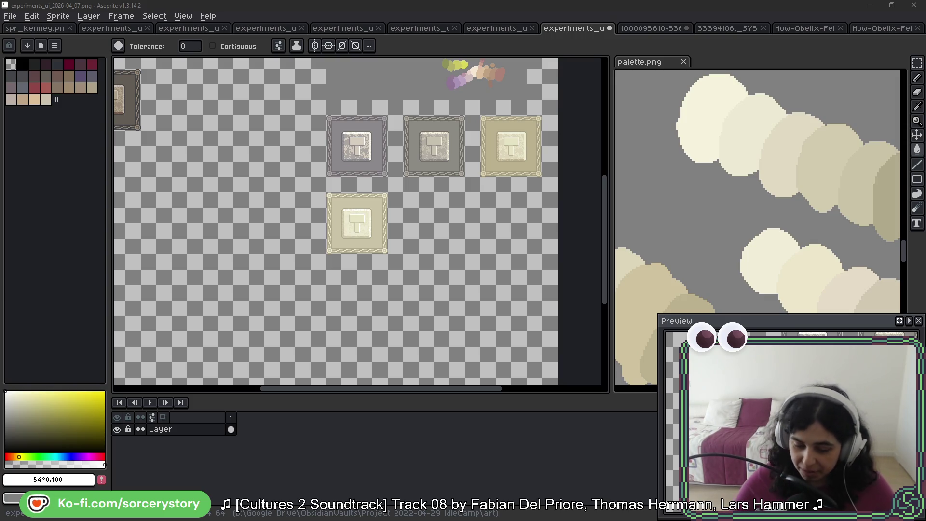
# Browse the palette sketch's colour blobs, then go back to the hammer tile sprite.
pyautogui.scroll(-3, 722, 207)
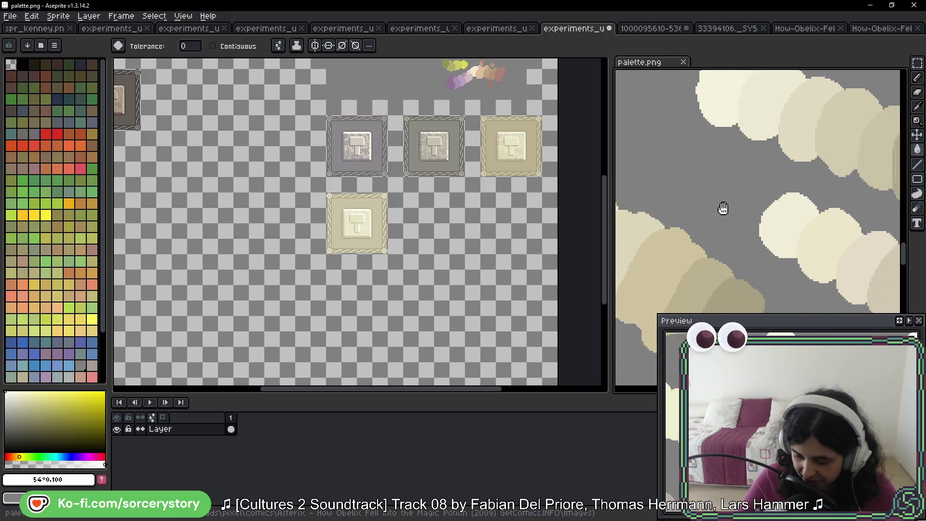
pyautogui.scroll(-3, 737, 184)
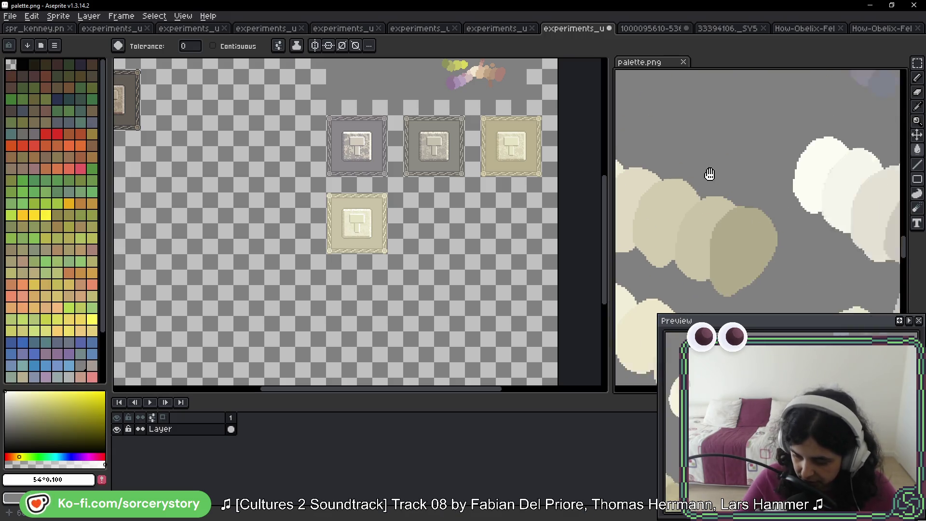
pyautogui.scroll(-2, 735, 189)
pyautogui.moveTo(730, 220)
pyautogui.mouseDown()
pyautogui.moveTo(786, 151)
pyautogui.moveTo(820, 166)
pyautogui.moveTo(766, 113)
pyautogui.moveTo(767, 63)
pyautogui.moveTo(772, 101)
pyautogui.mouseUp()
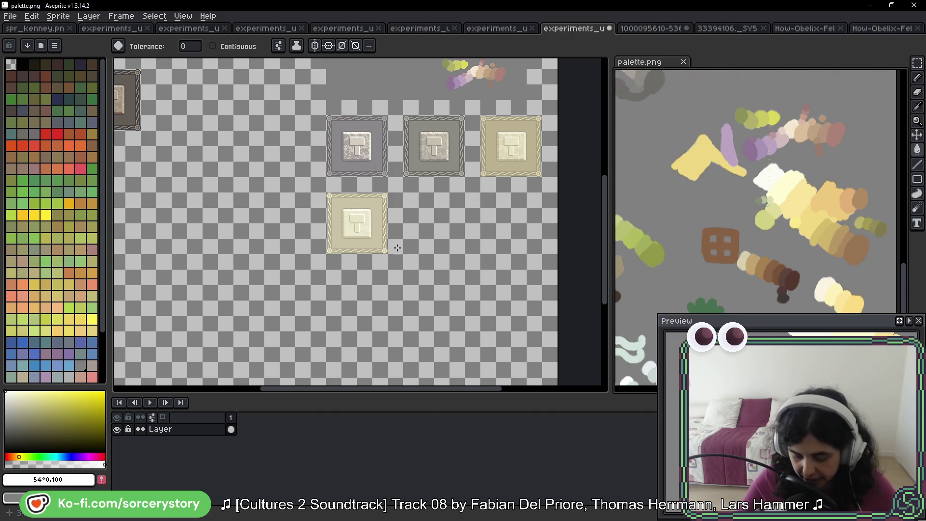
pyautogui.click(401, 236)
# Fill the transparent background around the gray and greenish tiles with white.
pyautogui.scroll(3, 330, 130)
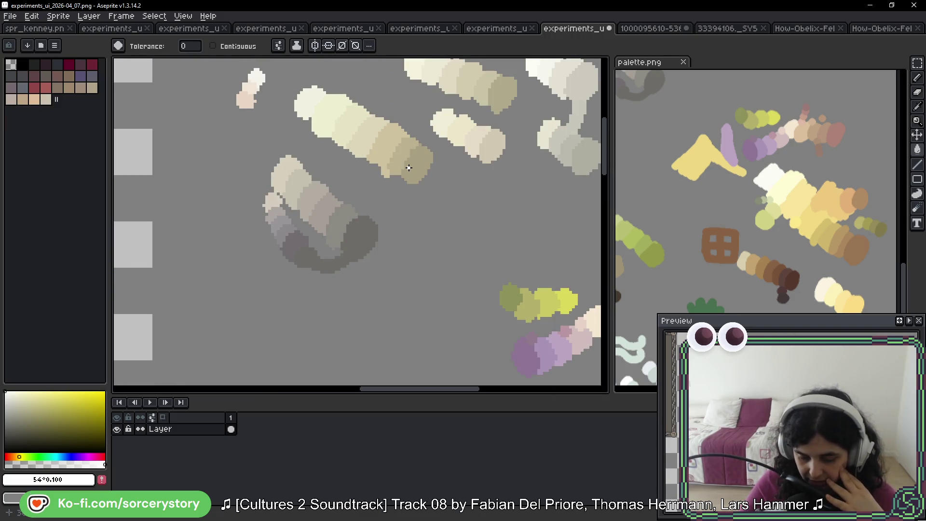
pyautogui.scroll(-4, 448, 231)
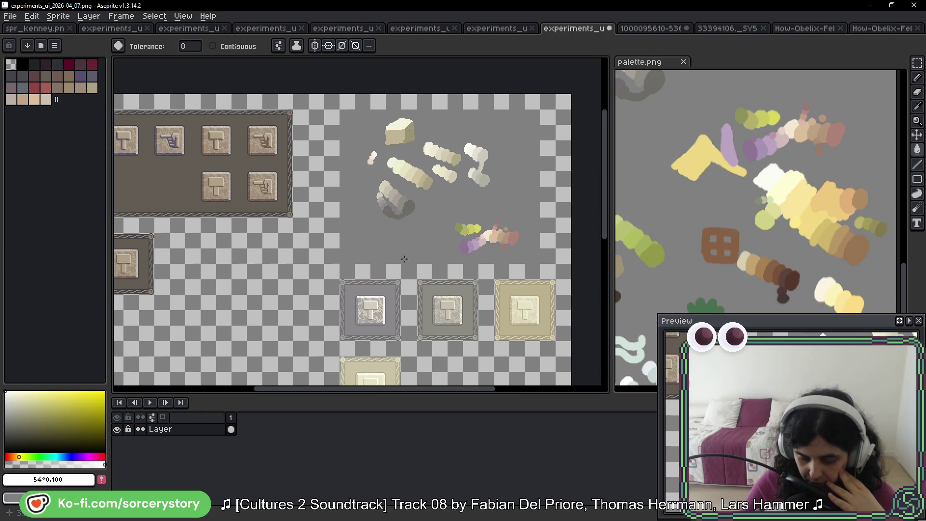
pyautogui.scroll(3, 404, 259)
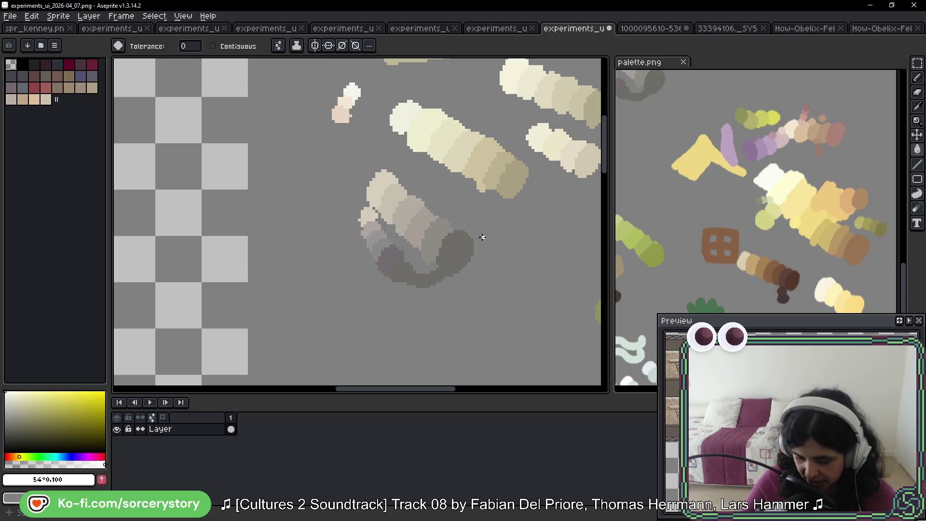
pyautogui.scroll(-2, 468, 229)
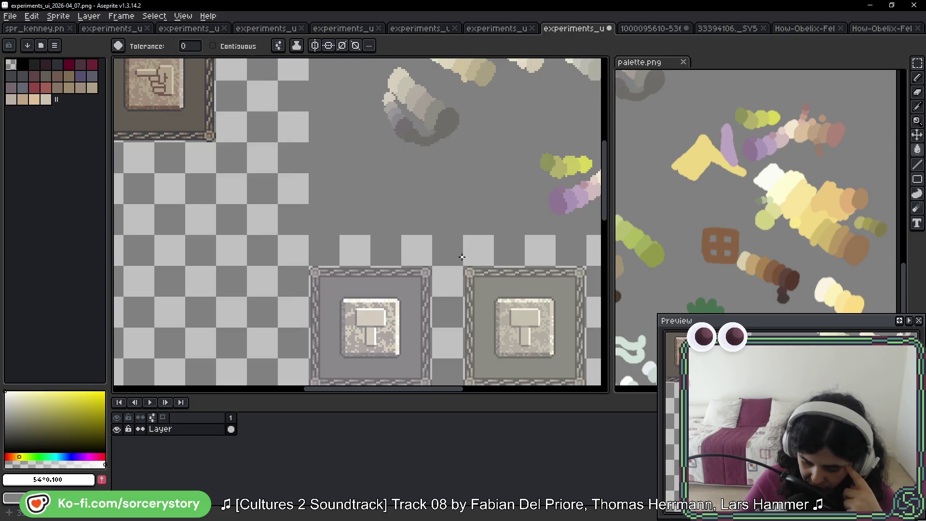
pyautogui.moveTo(462, 257); pyautogui.dragTo(378, 198)
pyautogui.click(423, 139)
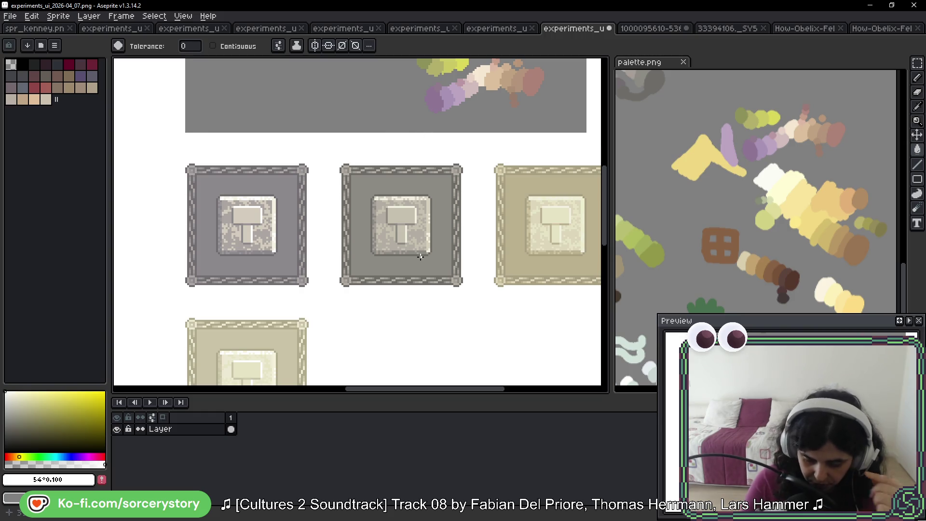
# Undo the white background fill and remove trial pencil circles around the middle and right tiles.
pyautogui.press('v')
pyautogui.hotkey('ctrl', 'z')
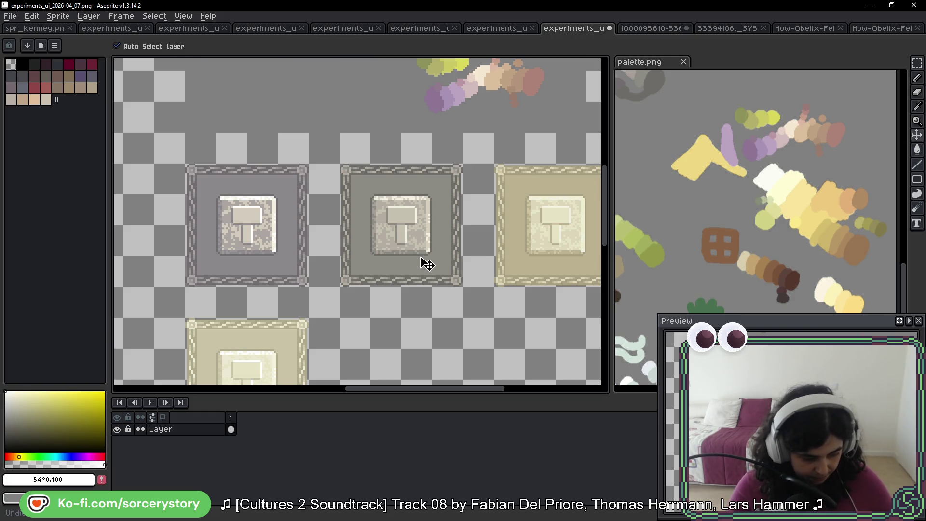
pyautogui.press('b')
pyautogui.moveTo(395, 142)
pyautogui.mouseDown()
pyautogui.moveTo(473, 166)
pyautogui.moveTo(395, 145)
pyautogui.moveTo(424, 348)
pyautogui.mouseUp()
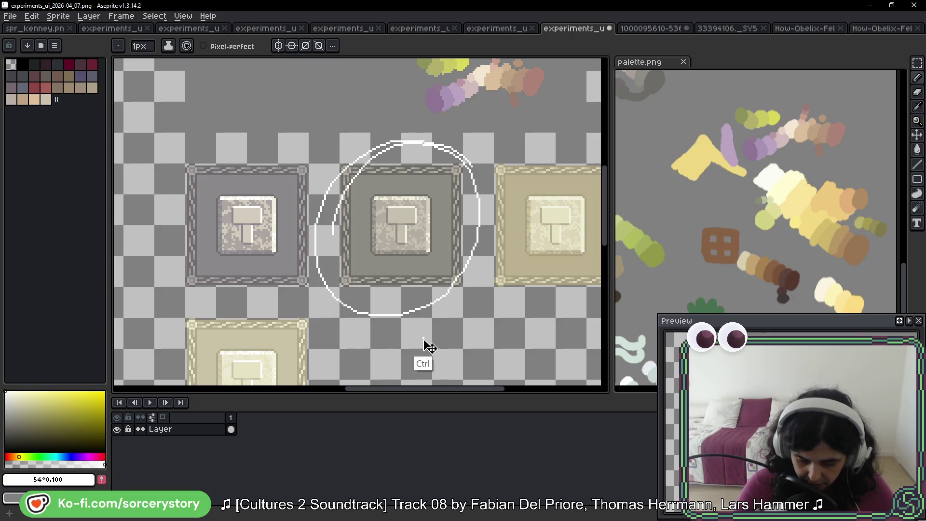
pyautogui.hotkey('ctrl', 'z')
pyautogui.scroll(-2, 488, 174)
pyautogui.hscroll(1, 488, 173)
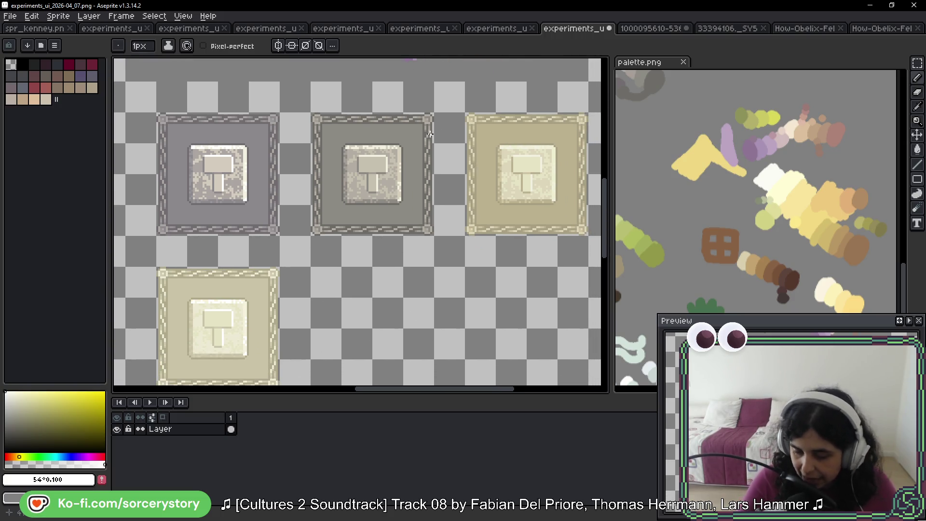
pyautogui.moveTo(549, 127)
pyautogui.mouseDown()
pyautogui.moveTo(497, 103)
pyautogui.moveTo(560, 109)
pyautogui.mouseUp()
pyautogui.hotkey('ctrl', 'z')
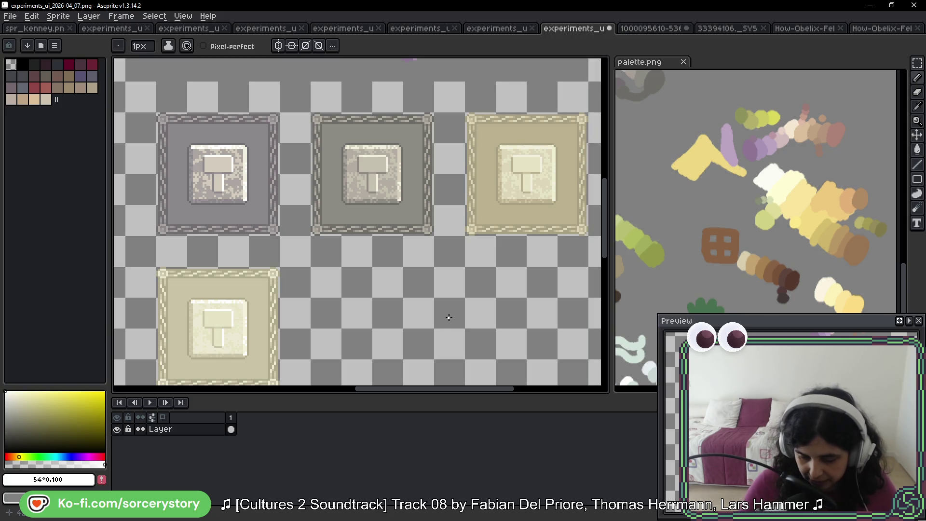
pyautogui.scroll(-2, 437, 297)
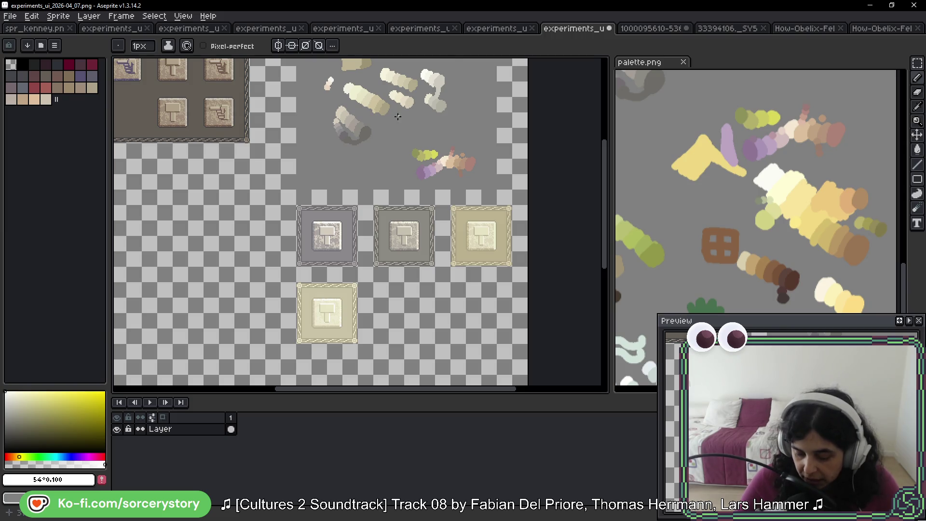
# Sample the beige and shift it to a yellower, more olive shade, undoing the test strokes.
pyautogui.scroll(3, 397, 116)
pyautogui.scroll(3, 398, 175)
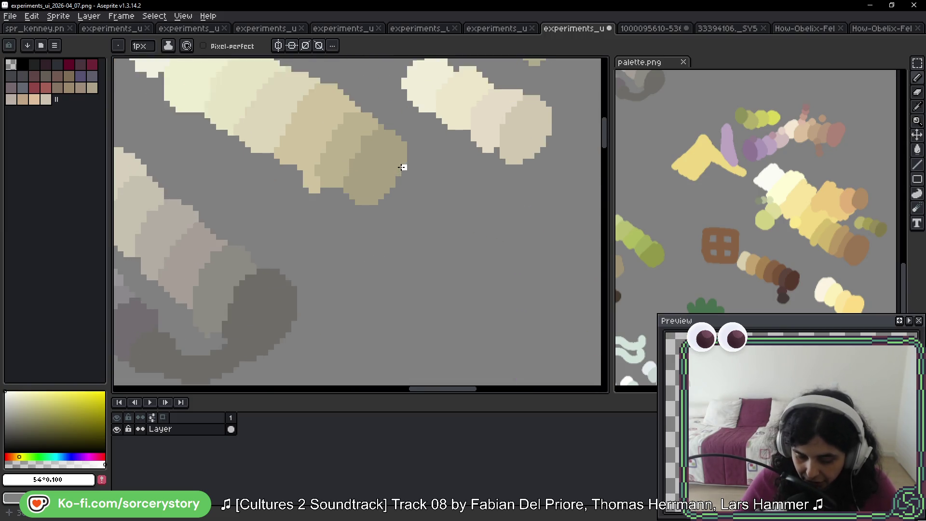
pyautogui.keyDown('alt'); pyautogui.click(378, 161); pyautogui.keyUp('alt')
pyautogui.click(21, 457)
pyautogui.click(34, 424)
pyautogui.moveTo(405, 159)
pyautogui.mouseDown()
pyautogui.moveTo(366, 226)
pyautogui.moveTo(401, 154)
pyautogui.moveTo(376, 188)
pyautogui.moveTo(442, 203)
pyautogui.moveTo(440, 180)
pyautogui.mouseUp()
pyautogui.hotkey('ctrl', 'z')
# Circle the middle tile with a pencil stroke, then undo it.
pyautogui.scroll(-2, 449, 190)
pyautogui.scroll(-4, 449, 189)
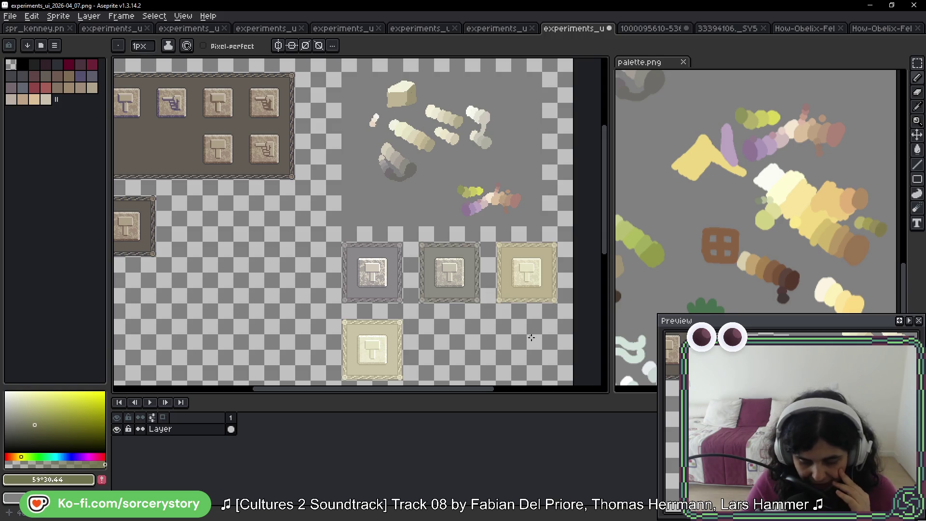
pyautogui.scroll(3, 483, 278)
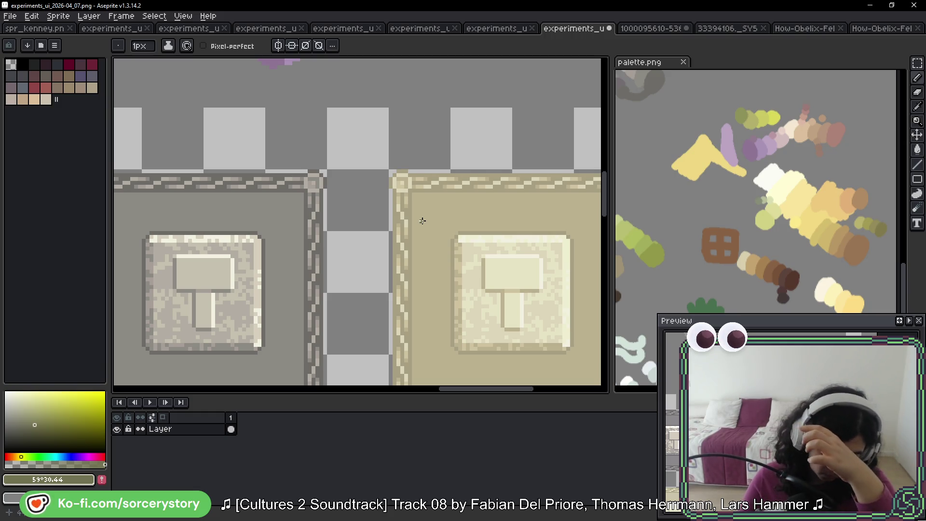
pyautogui.scroll(-2, 384, 254)
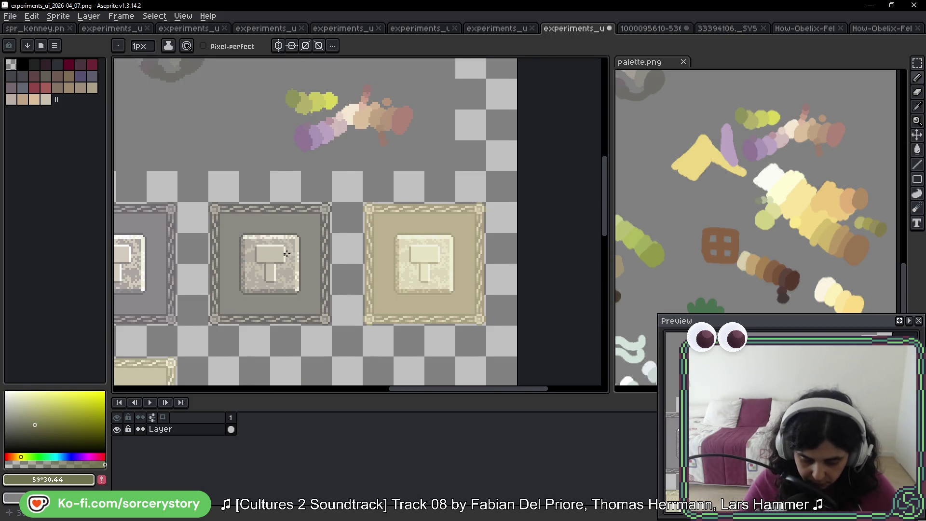
pyautogui.hscroll(-2, 410, 251)
pyautogui.moveTo(392, 160); pyautogui.dragTo(455, 265)
pyautogui.hotkey('ctrl', 'z')
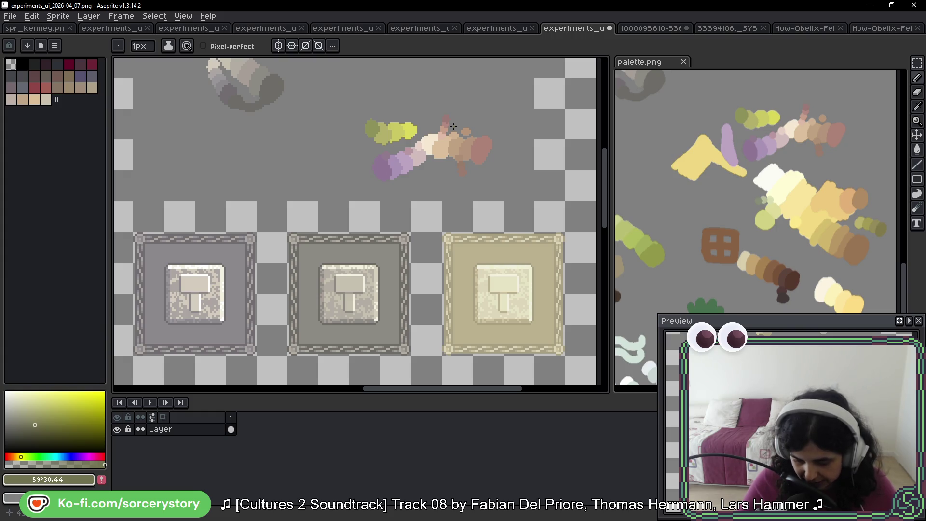
pyautogui.moveTo(617, 118); pyautogui.dragTo(829, 72)
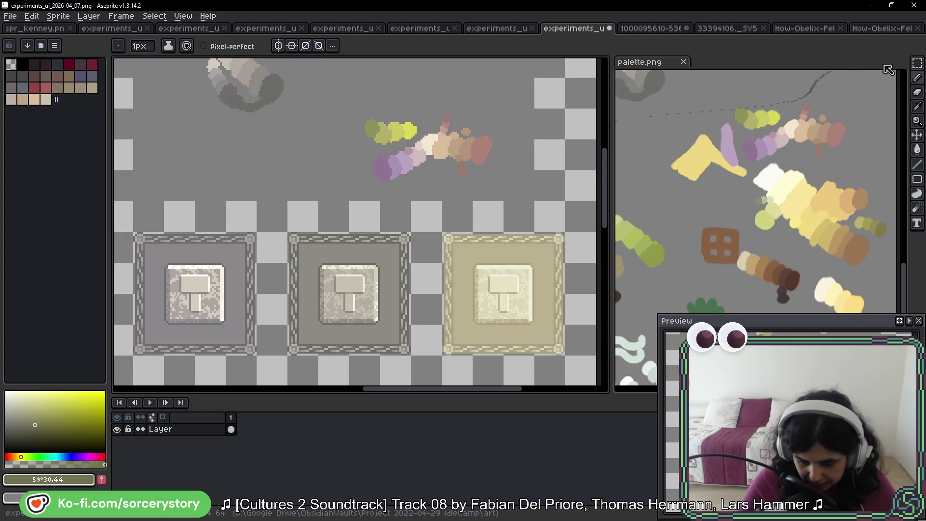
pyautogui.hotkey('shift', 'q')
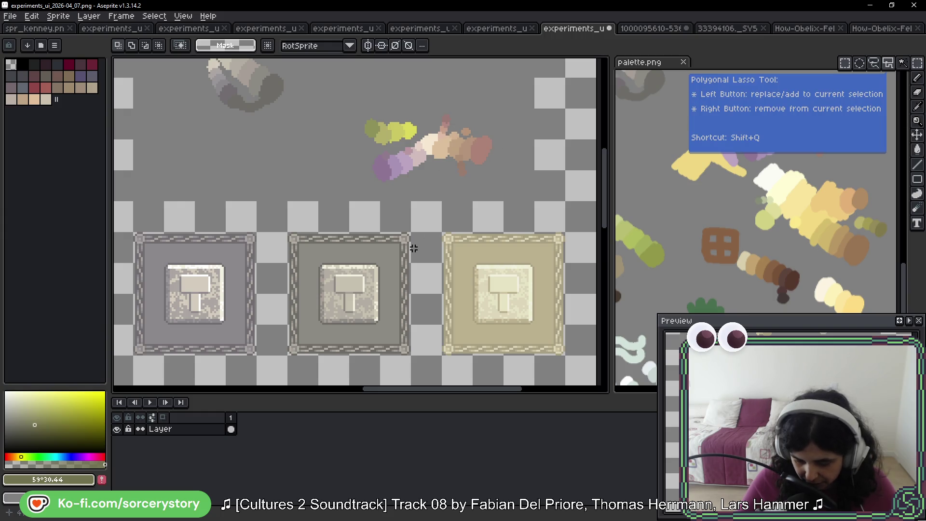
pyautogui.scroll(-2, 402, 187)
pyautogui.scroll(-3, 363, 152)
pyautogui.moveTo(282, 149)
pyautogui.mouseDown()
pyautogui.moveTo(436, 273)
pyautogui.moveTo(407, 274)
pyautogui.mouseUp()
pyautogui.moveTo(381, 240); pyautogui.dragTo(357, 362)
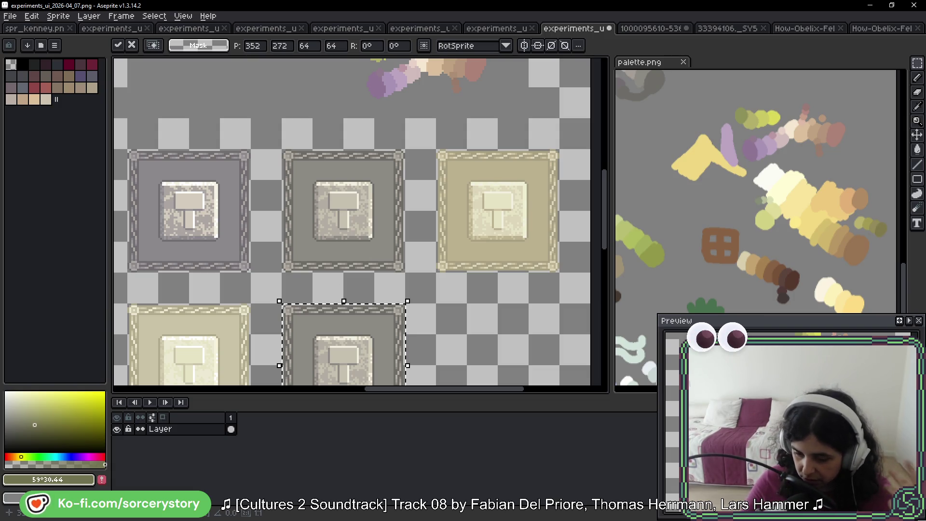
pyautogui.click(662, 31)
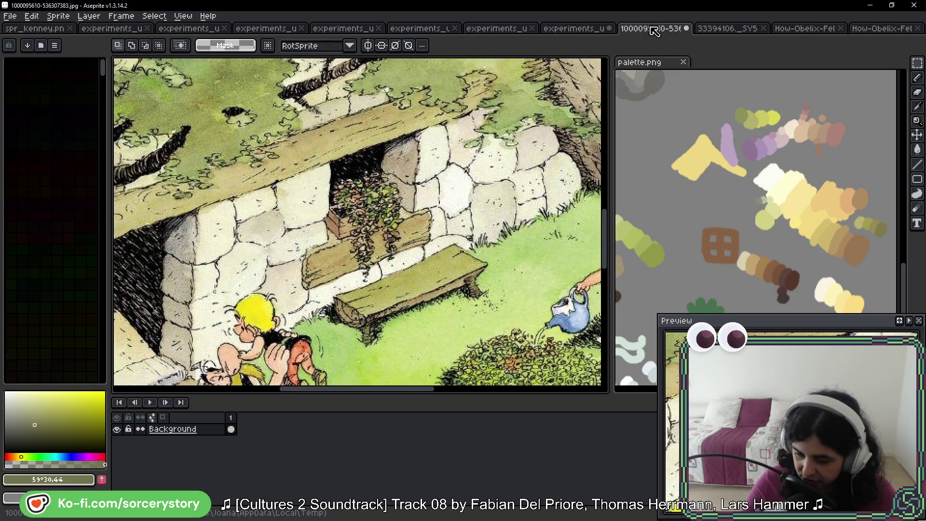
# Move both comic image tabs to the side panel and back, then open experiments_ui_2026-04_06.
pyautogui.moveTo(657, 35)
pyautogui.mouseDown()
pyautogui.moveTo(637, 31)
pyautogui.moveTo(651, 33)
pyautogui.moveTo(662, 59)
pyautogui.moveTo(745, 101)
pyautogui.moveTo(896, 125)
pyautogui.mouseUp()
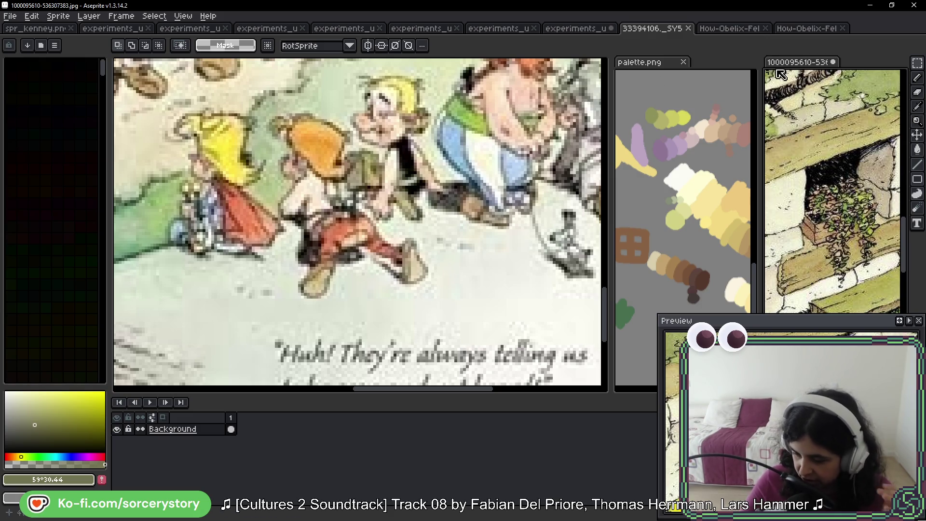
pyautogui.moveTo(803, 65)
pyautogui.mouseDown()
pyautogui.moveTo(676, 34)
pyautogui.moveTo(649, 36)
pyautogui.moveTo(641, 51)
pyautogui.moveTo(733, 67)
pyautogui.mouseUp()
pyautogui.click(733, 67)
pyautogui.click(673, 63)
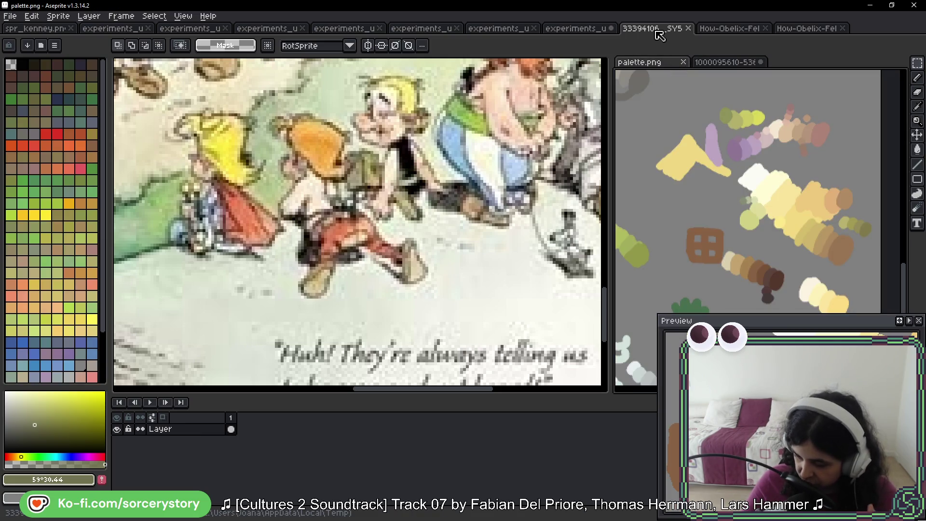
pyautogui.moveTo(659, 35)
pyautogui.mouseDown()
pyautogui.moveTo(769, 81)
pyautogui.moveTo(895, 112)
pyautogui.mouseUp()
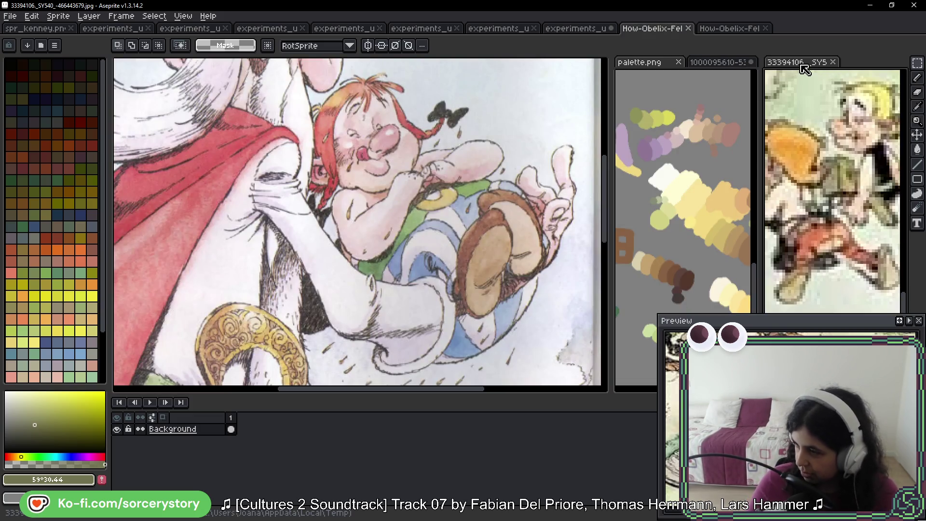
pyautogui.moveTo(805, 69); pyautogui.dragTo(802, 35)
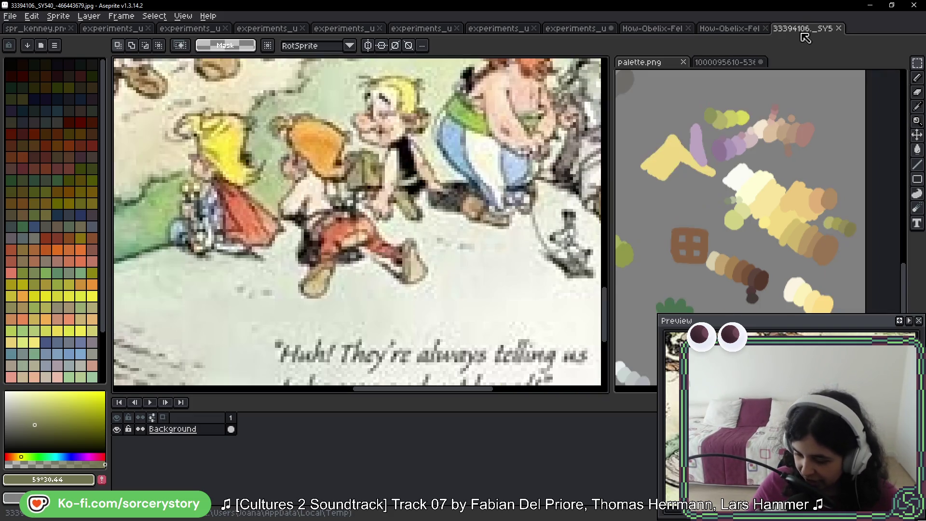
pyautogui.click(516, 30)
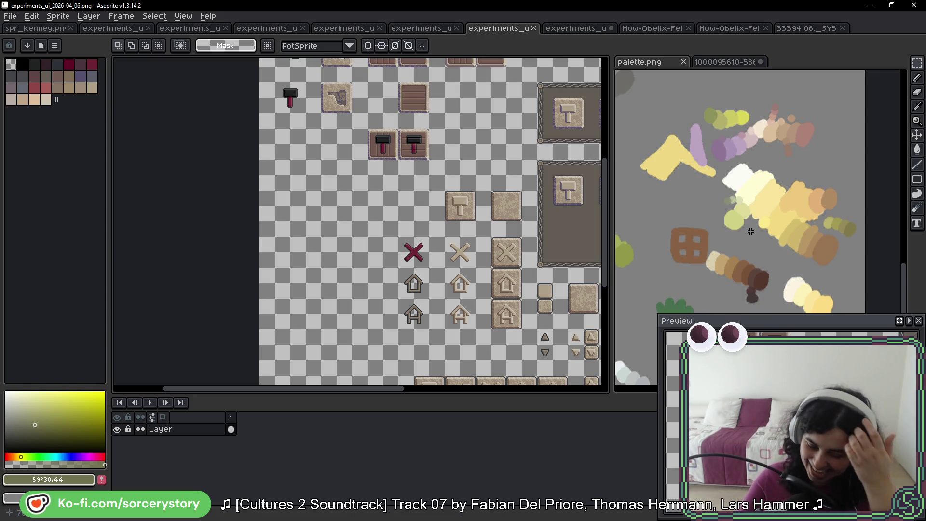
pyautogui.moveTo(724, 62); pyautogui.dragTo(651, 33)
pyautogui.click(585, 32)
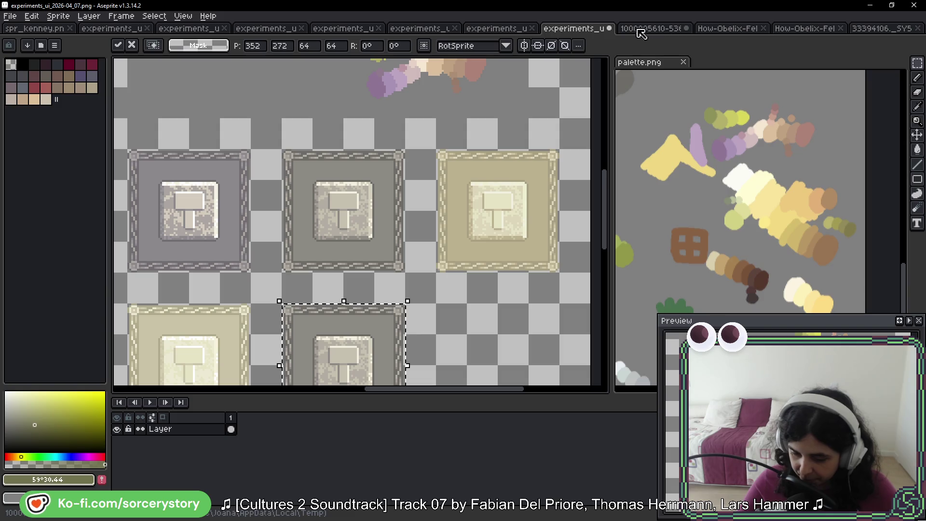
pyautogui.moveTo(655, 31)
pyautogui.mouseDown()
pyautogui.moveTo(381, 80)
pyautogui.moveTo(349, 72)
pyautogui.mouseUp()
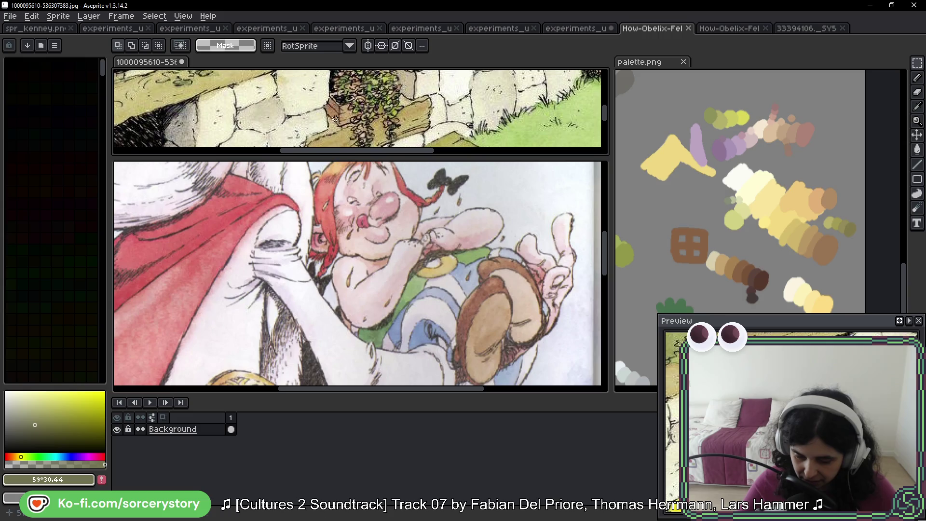
pyautogui.moveTo(167, 71)
pyautogui.mouseDown()
pyautogui.moveTo(367, 43)
pyautogui.moveTo(695, 35)
pyautogui.moveTo(584, 30)
pyautogui.mouseUp()
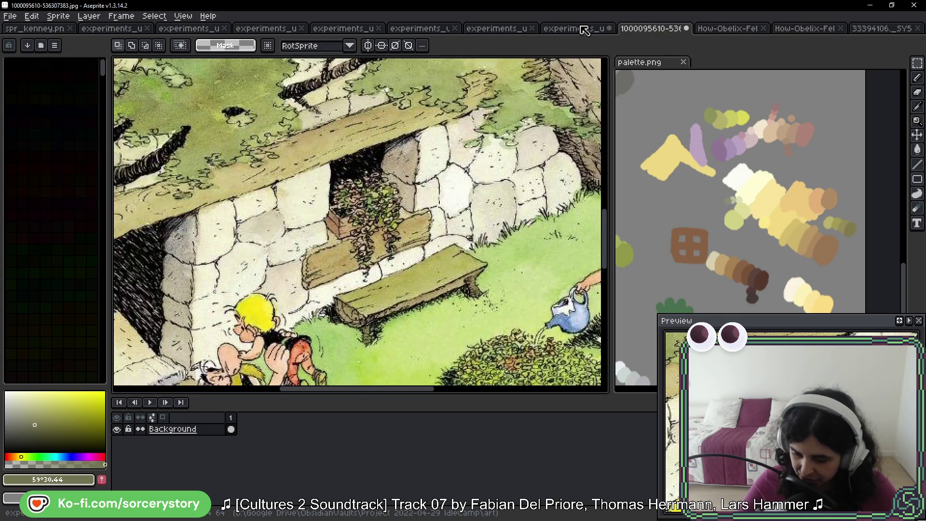
pyautogui.click(585, 31)
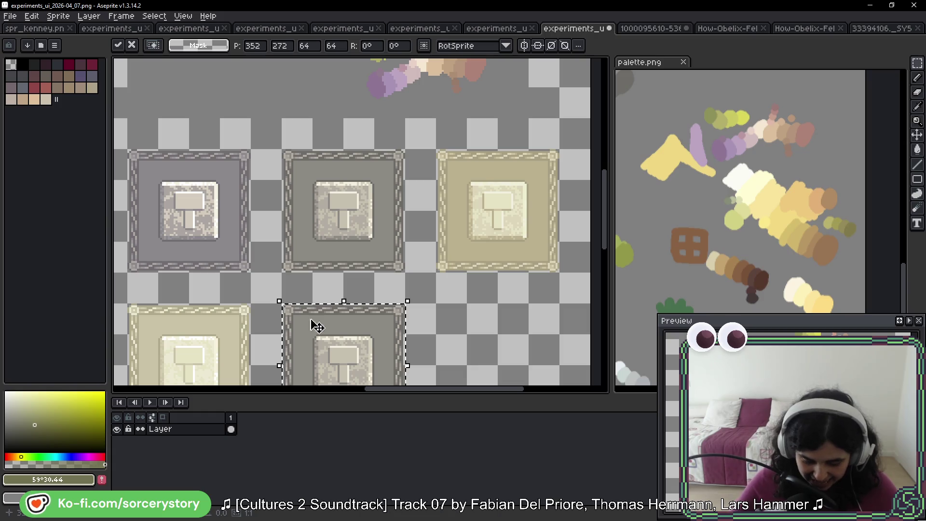
pyautogui.scroll(2, 317, 326)
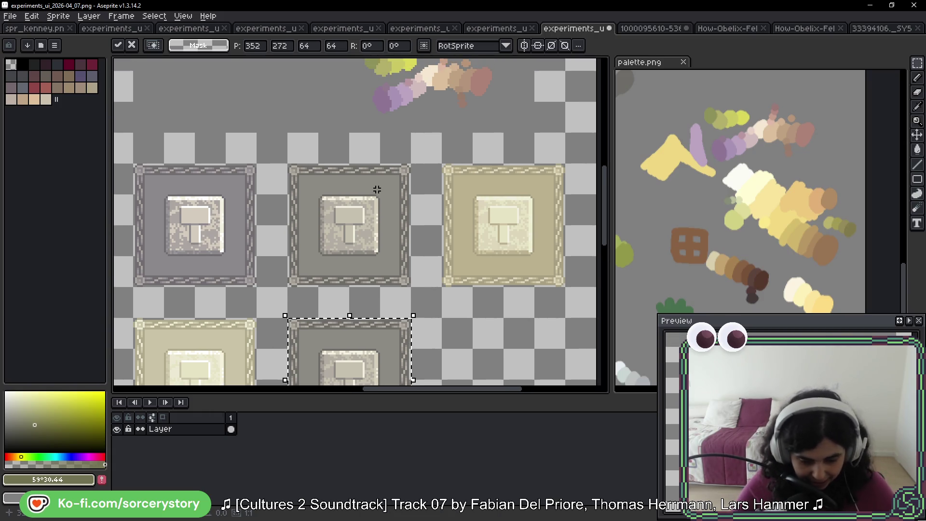
# With the Paint Bucket, sample a purple from the strokes and fill the copied tile's border.
pyautogui.press('g')
pyautogui.keyDown('alt'); pyautogui.click(381, 95); pyautogui.keyUp('alt')
pyautogui.scroll(-1, 390, 275)
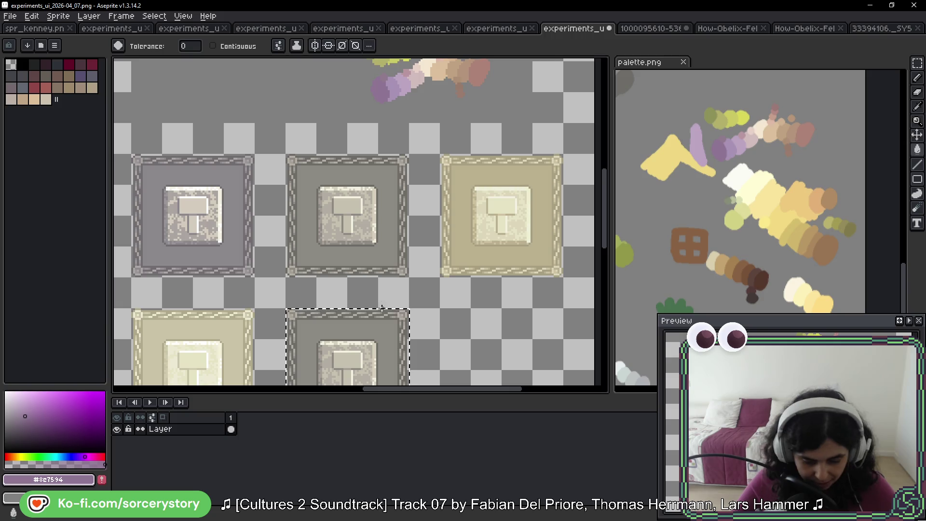
pyautogui.scroll(2, 382, 308)
pyautogui.scroll(1, 374, 320)
pyautogui.click(314, 285)
pyautogui.scroll(-1, 313, 284)
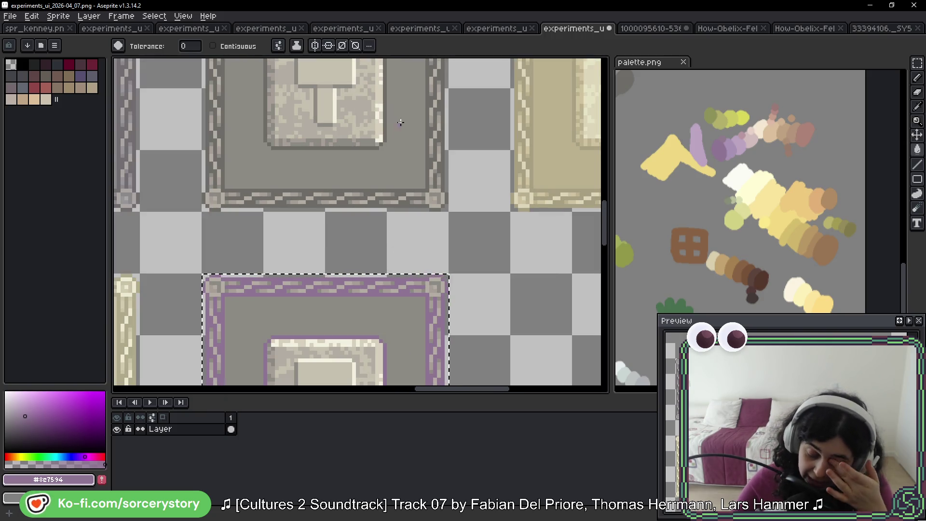
pyautogui.scroll(5, 400, 123)
pyautogui.scroll(-1, 383, 145)
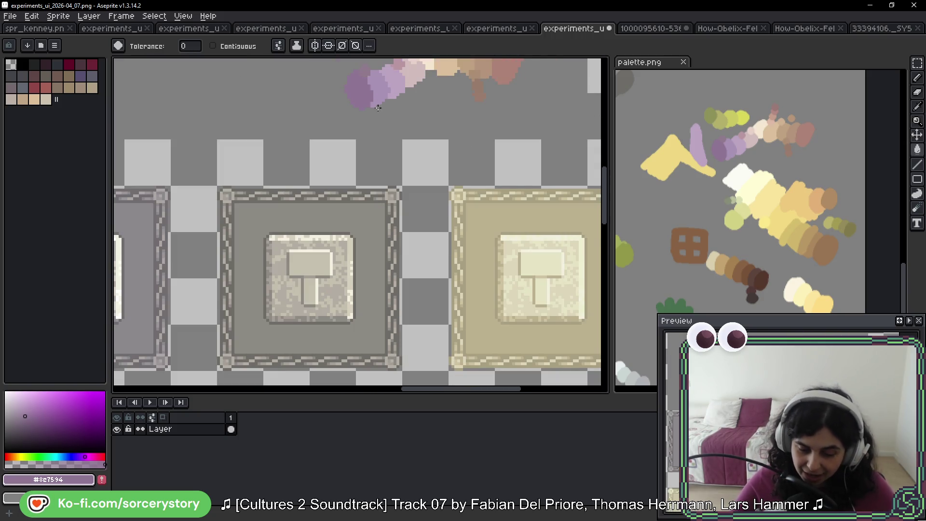
# Fill the selected tile's border and grey background with a dusky purple sampled from the blobs.
pyautogui.press('alt')
pyautogui.keyDown('alt'); pyautogui.click(371, 66); pyautogui.keyUp('alt')
pyautogui.scroll(-1, 372, 66)
pyautogui.scroll(-2, 385, 217)
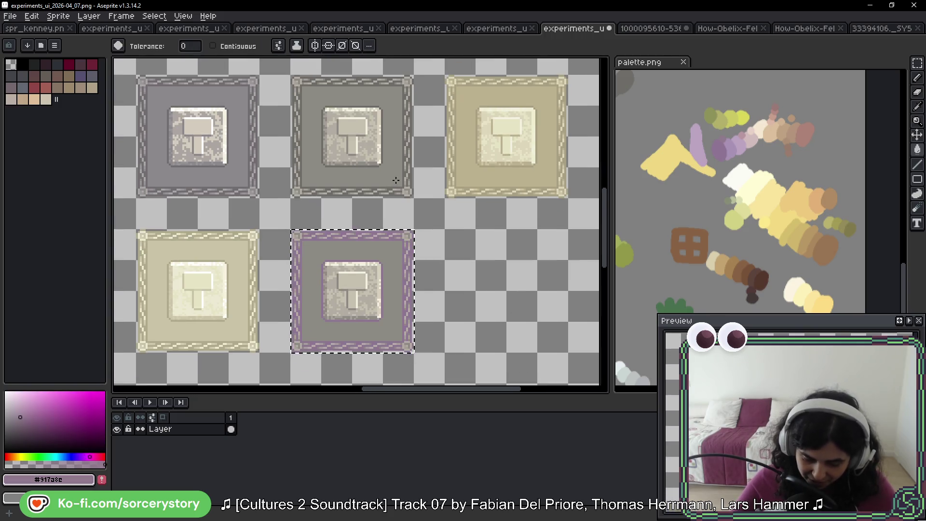
pyautogui.scroll(2, 399, 242)
pyautogui.click(389, 231)
pyautogui.click(389, 251)
pyautogui.scroll(-4, 436, 157)
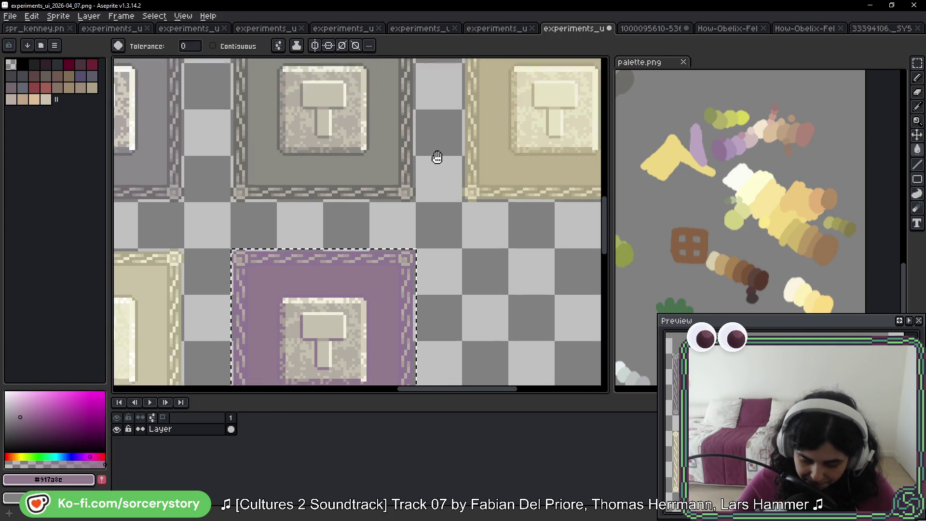
pyautogui.scroll(1, 417, 185)
# Sample a lighter purple and then a pale lavender from the colour blobs.
pyautogui.keyDown('alt'); pyautogui.click(389, 72); pyautogui.keyUp('alt')
pyautogui.scroll(3, 385, 217)
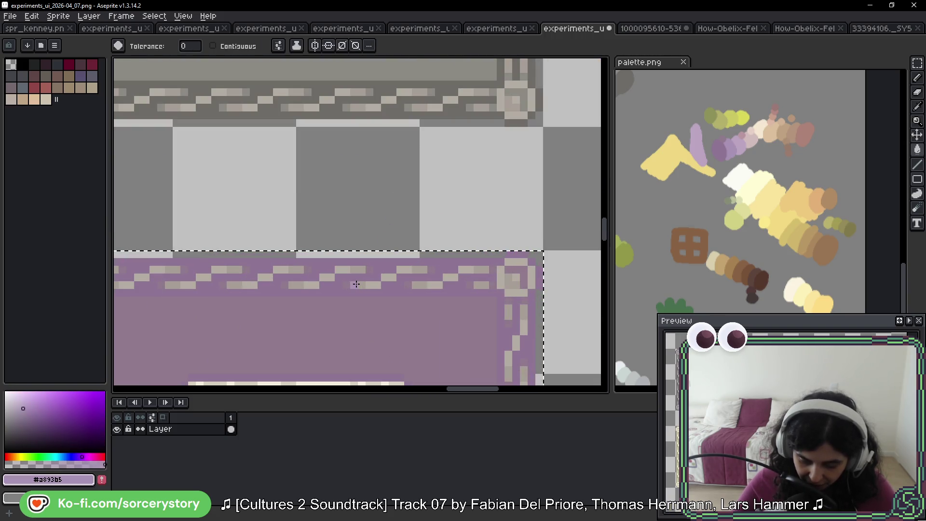
pyautogui.scroll(-3, 356, 285)
pyautogui.scroll(3, 409, 163)
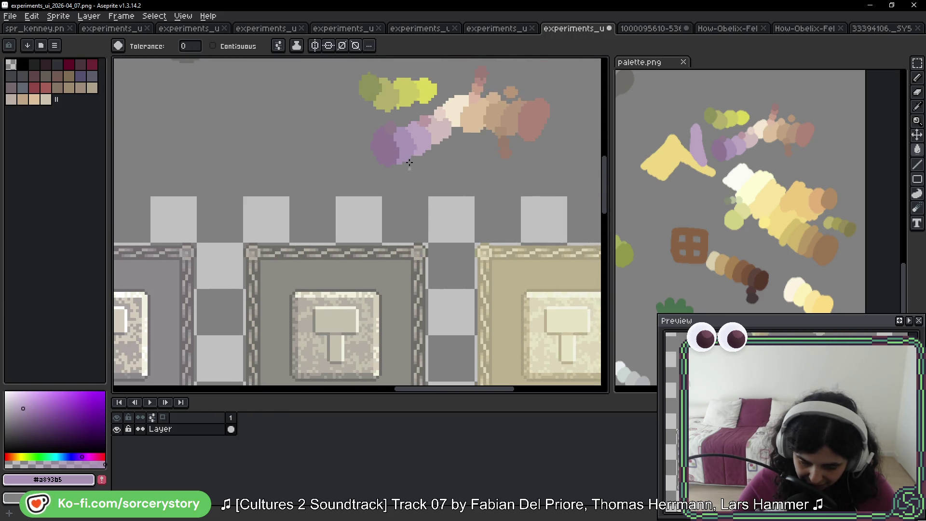
pyautogui.scroll(2, 409, 163)
pyautogui.keyDown('alt'); pyautogui.click(434, 134); pyautogui.keyUp('alt')
pyautogui.scroll(-4, 425, 145)
pyautogui.scroll(4, 414, 269)
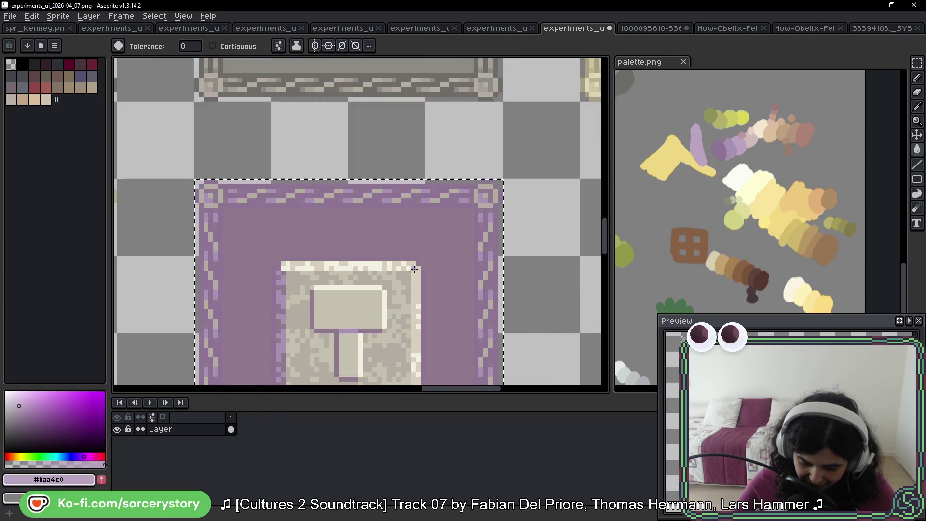
pyautogui.scroll(1, 415, 270)
pyautogui.scroll(-2, 447, 154)
pyautogui.scroll(-2, 440, 165)
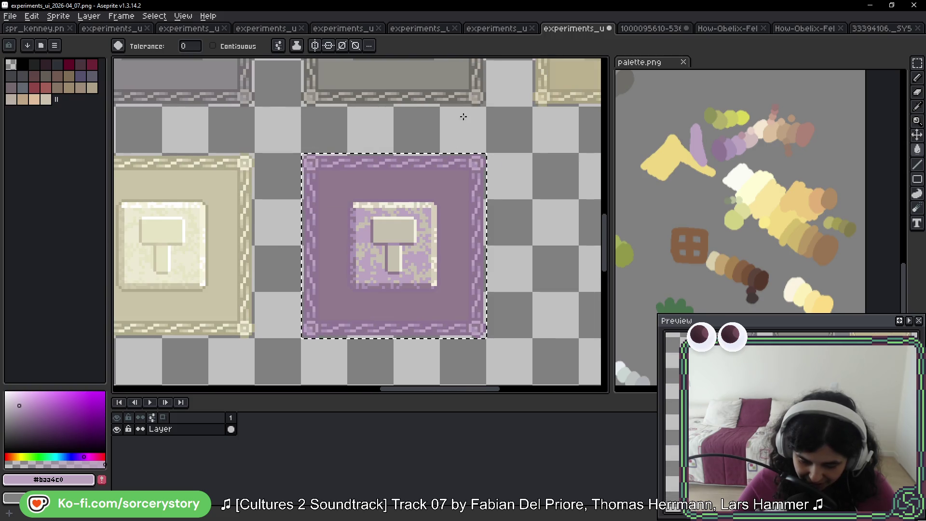
# Sample a mauve tone from the purple blob while moving between the tiles and blobs.
pyautogui.moveTo(463, 115); pyautogui.dragTo(450, 176)
pyautogui.moveTo(358, 262); pyautogui.dragTo(357, 381)
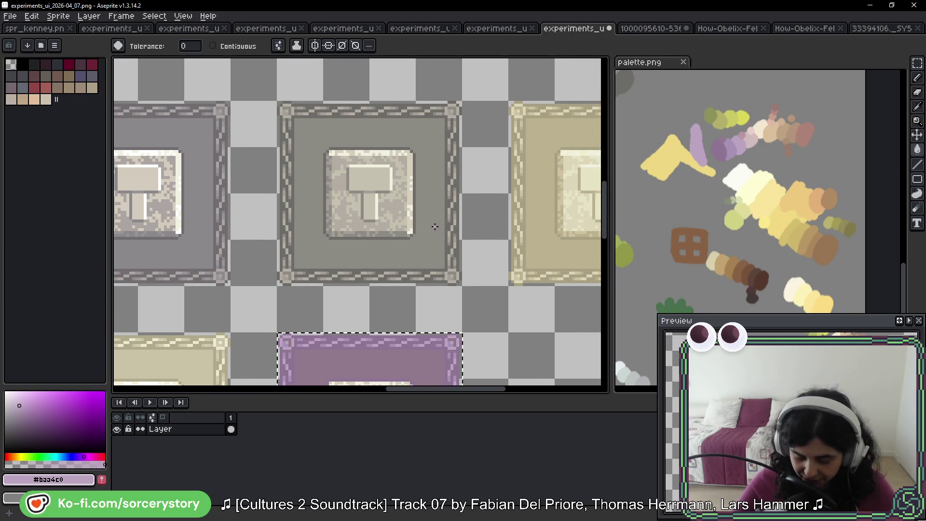
pyautogui.scroll(-1, 430, 217)
pyautogui.scroll(3, 415, 181)
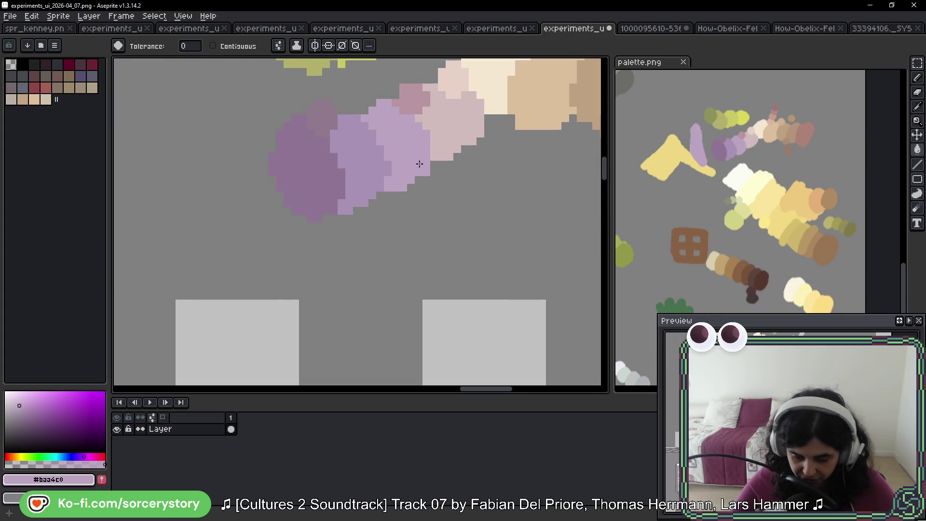
pyautogui.keyDown('alt'); pyautogui.click(413, 118); pyautogui.keyUp('alt')
pyautogui.scroll(-2, 402, 309)
pyautogui.moveTo(403, 308); pyautogui.dragTo(410, 116)
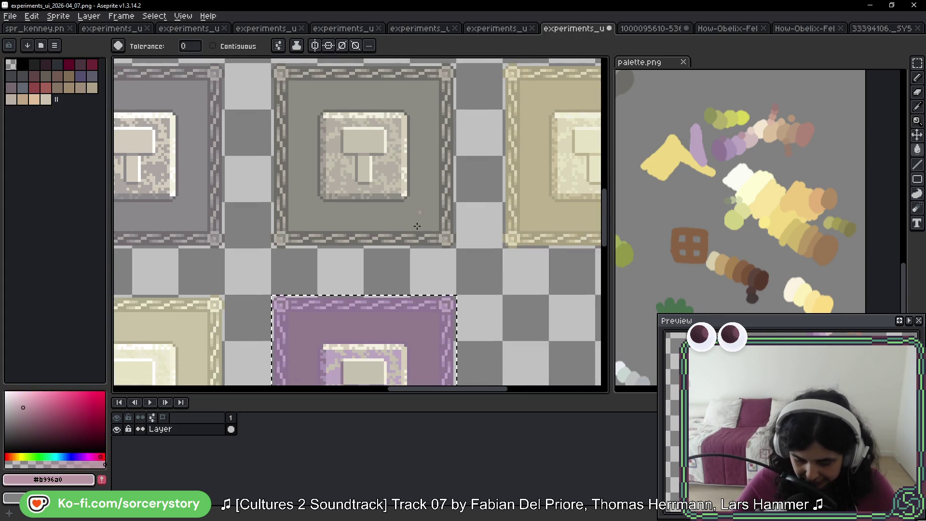
pyautogui.scroll(2, 417, 288)
pyautogui.scroll(-2, 417, 287)
pyautogui.moveTo(465, 165)
pyautogui.mouseDown()
pyautogui.moveTo(496, 99)
pyautogui.moveTo(403, 201)
pyautogui.mouseUp()
pyautogui.scroll(2, 402, 253)
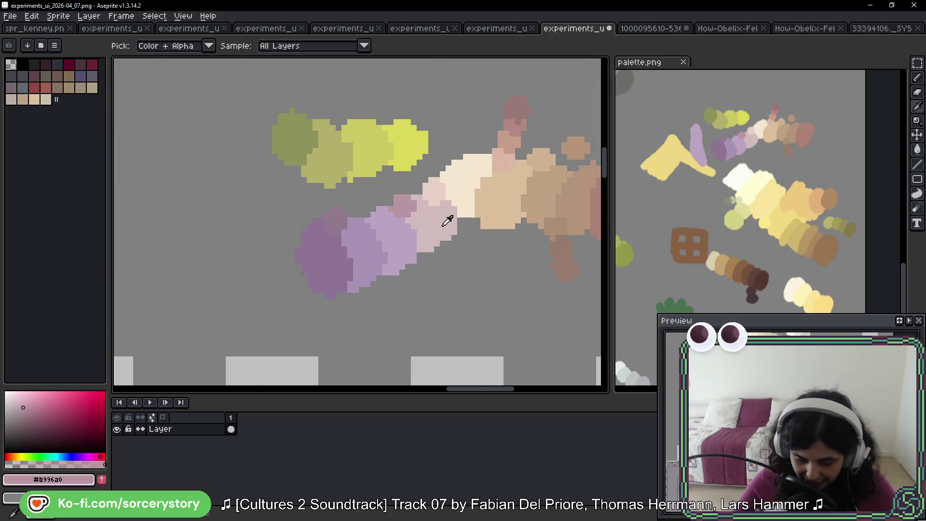
# Recolour the stone panel's cream edge with a pale pink sampled from the blobs.
pyautogui.keyDown('alt'); pyautogui.click(444, 213); pyautogui.keyUp('alt')
pyautogui.scroll(-2, 444, 213)
pyautogui.scroll(2, 415, 337)
pyautogui.moveTo(427, 330); pyautogui.dragTo(427, 89)
pyautogui.scroll(2, 389, 174)
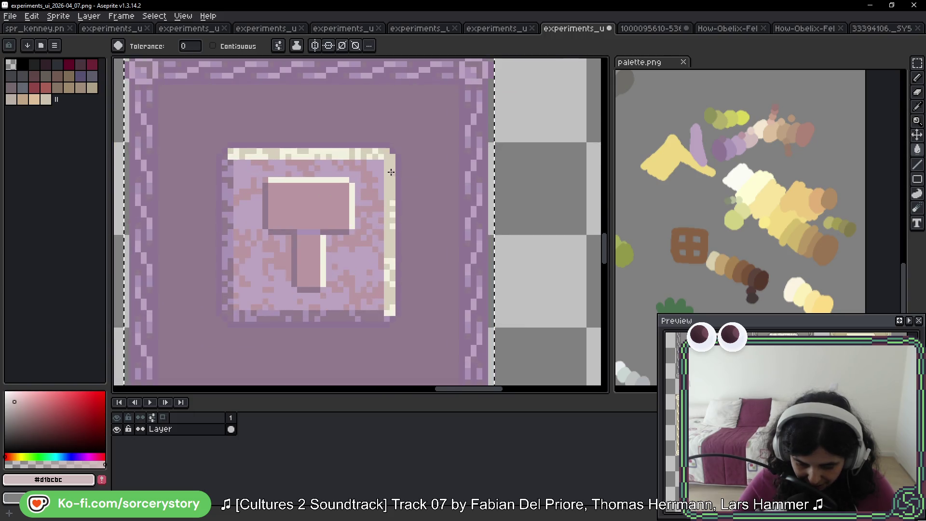
pyautogui.click(387, 192)
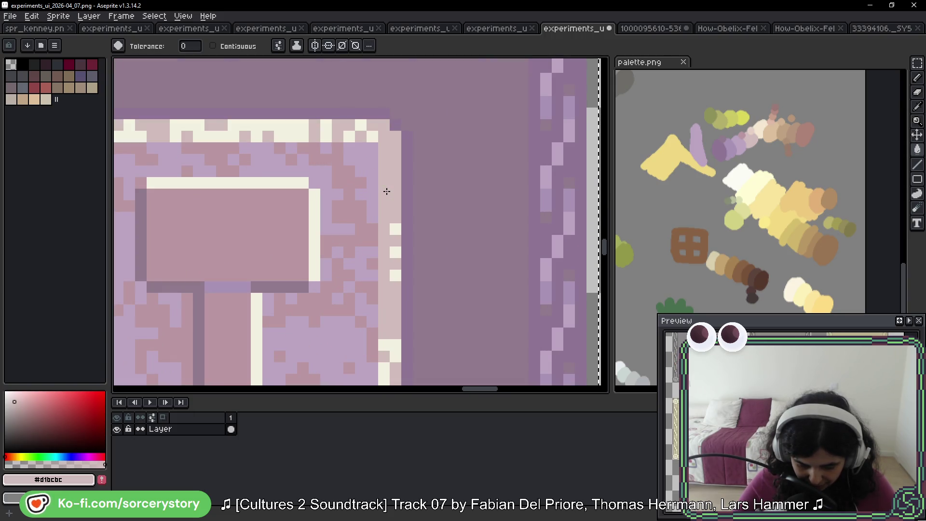
pyautogui.scroll(-2, 402, 198)
pyautogui.hscroll(2, 434, 164)
pyautogui.scroll(3, 396, 179)
pyautogui.scroll(2, 397, 180)
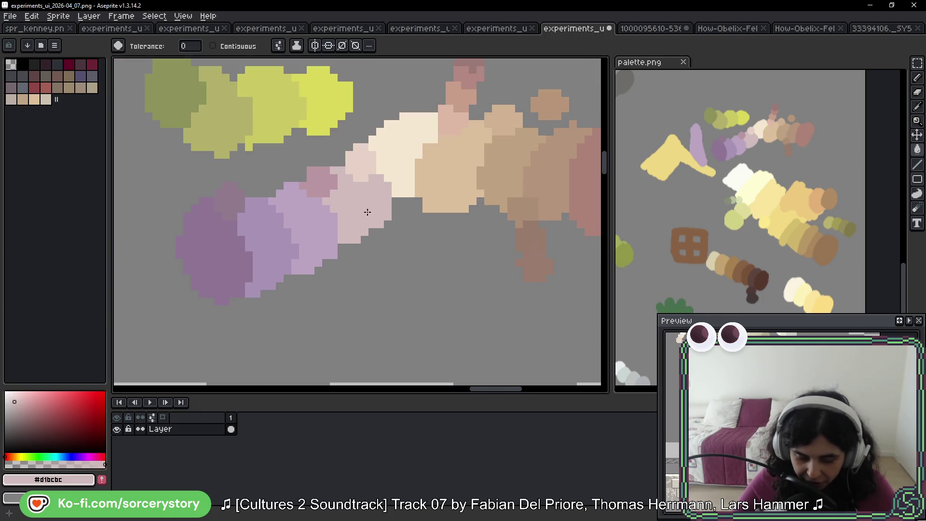
pyautogui.scroll(1, 354, 198)
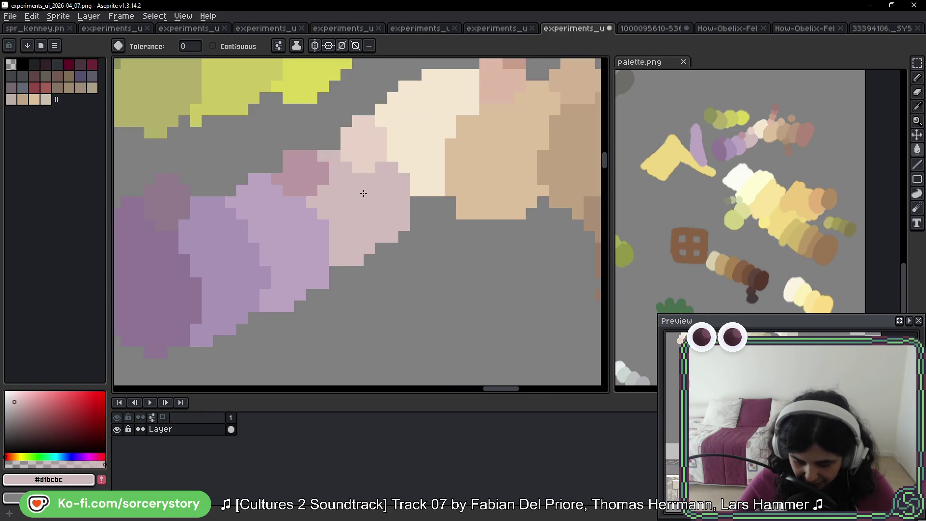
# Replace all the tile's remaining cream highlights with a light pink sampled from the blobs.
pyautogui.press('alt')
pyautogui.press('alt')
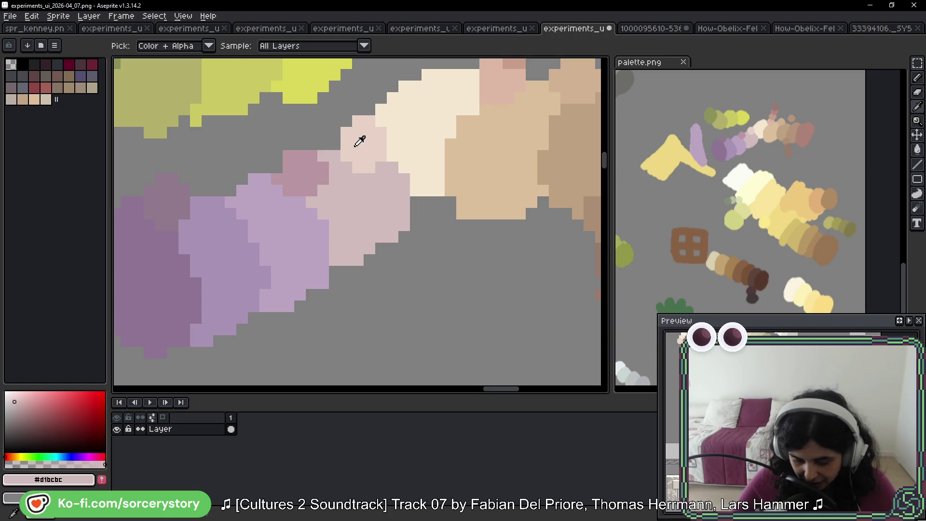
pyautogui.click(359, 141)
pyautogui.scroll(-3, 352, 145)
pyautogui.scroll(-3, 352, 169)
pyautogui.scroll(3, 351, 225)
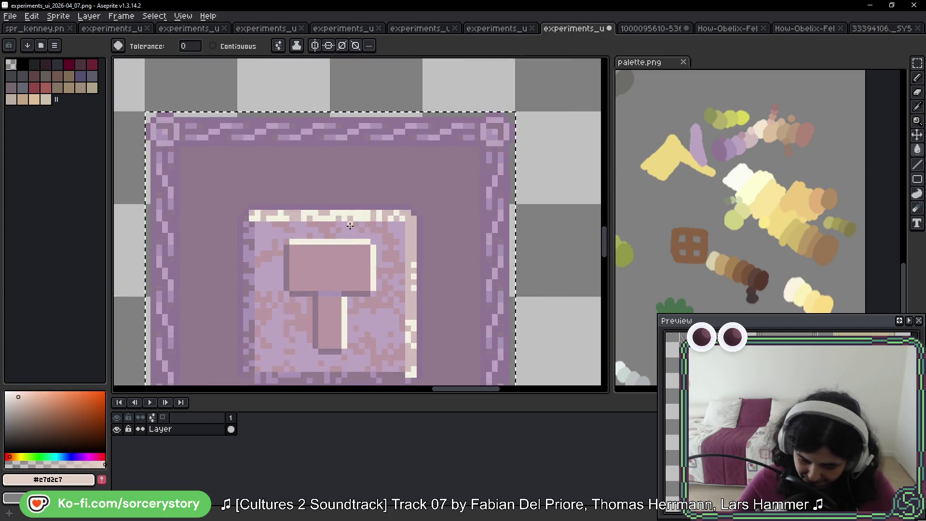
pyautogui.scroll(1, 350, 225)
pyautogui.click(369, 214)
pyautogui.scroll(-3, 374, 220)
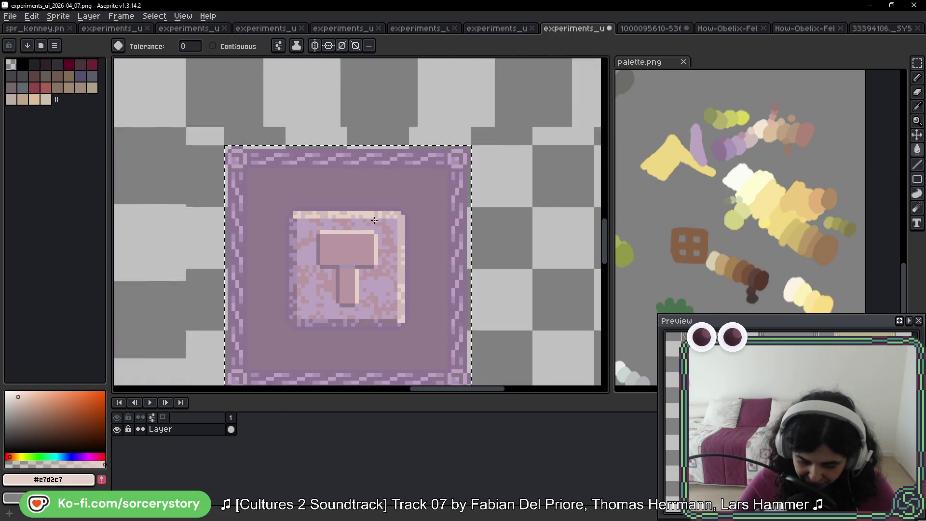
pyautogui.scroll(-4, 373, 221)
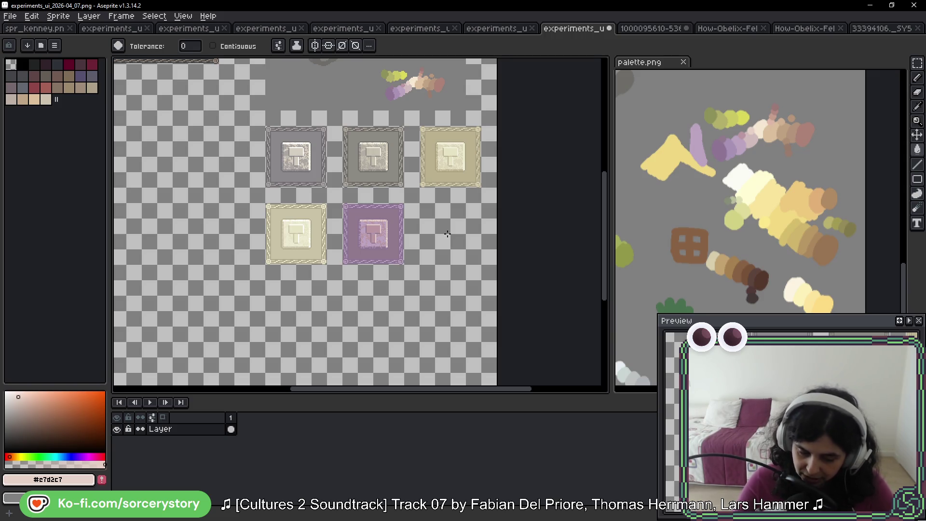
pyautogui.moveTo(622, 237)
pyautogui.mouseDown()
pyautogui.moveTo(679, 246)
pyautogui.moveTo(697, 260)
pyautogui.mouseUp()
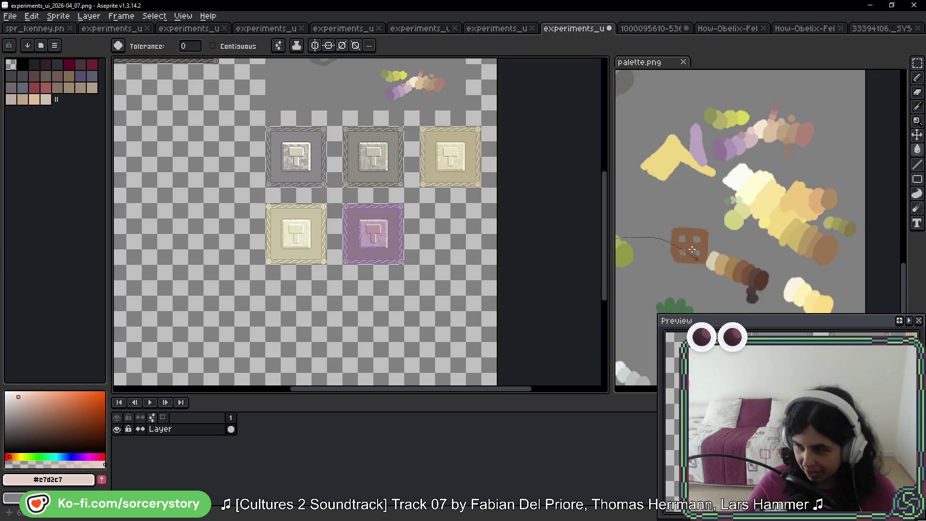
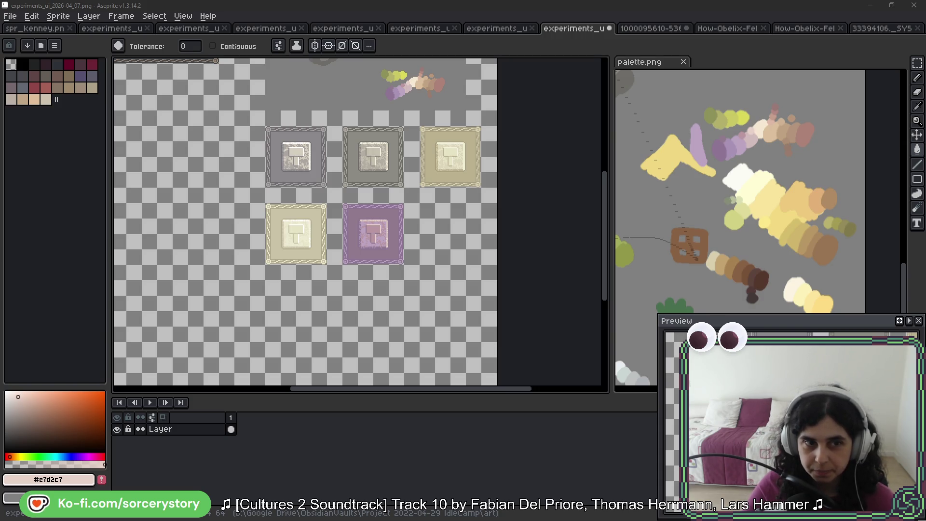
# Switch to the Firefox window playing Purli.descendo.gif in front of Aseprite.
pyautogui.hotkey('alt', 'Tab')
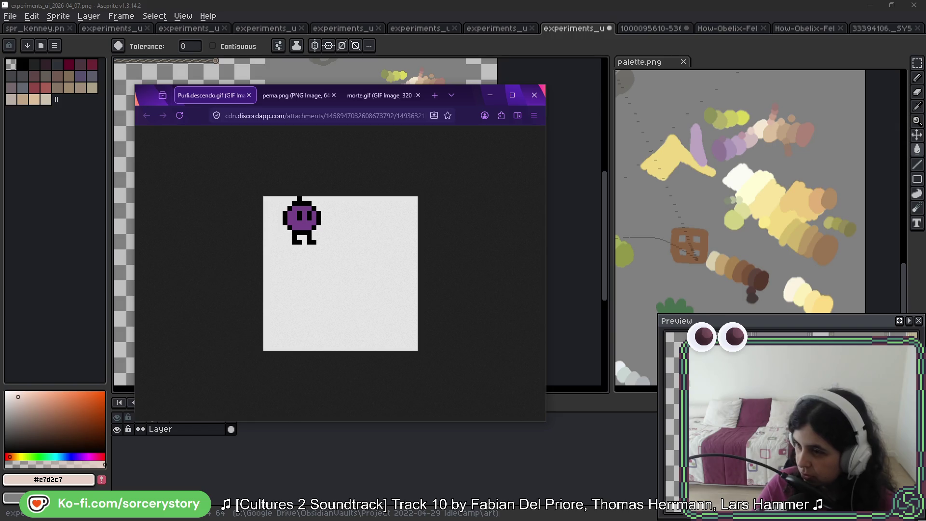
# View the perna.png, Purli.descendo.gif and morte.gif reference images in turn.
pyautogui.click(309, 97)
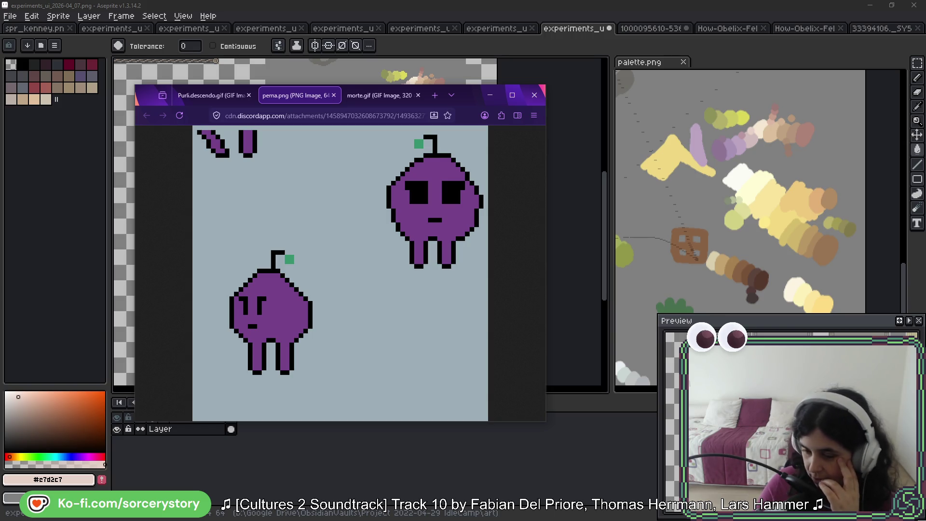
pyautogui.click(197, 100)
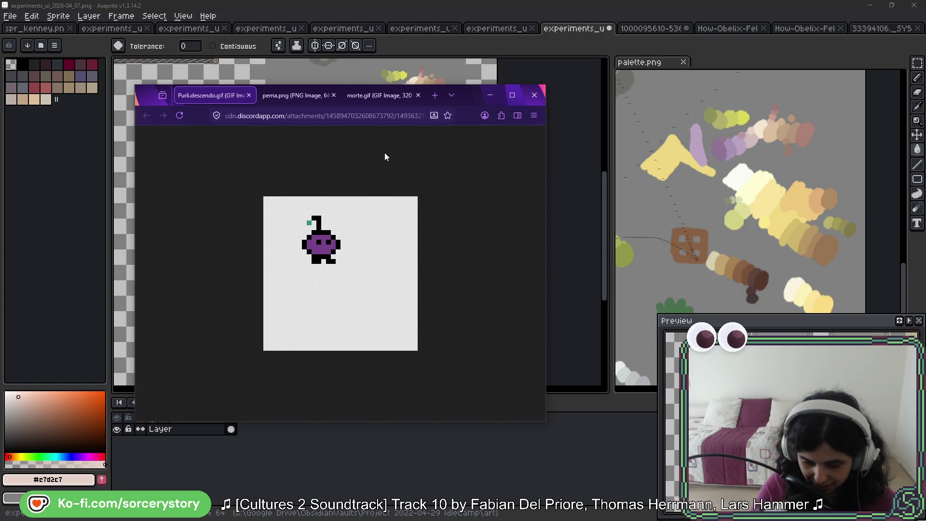
pyautogui.click(367, 98)
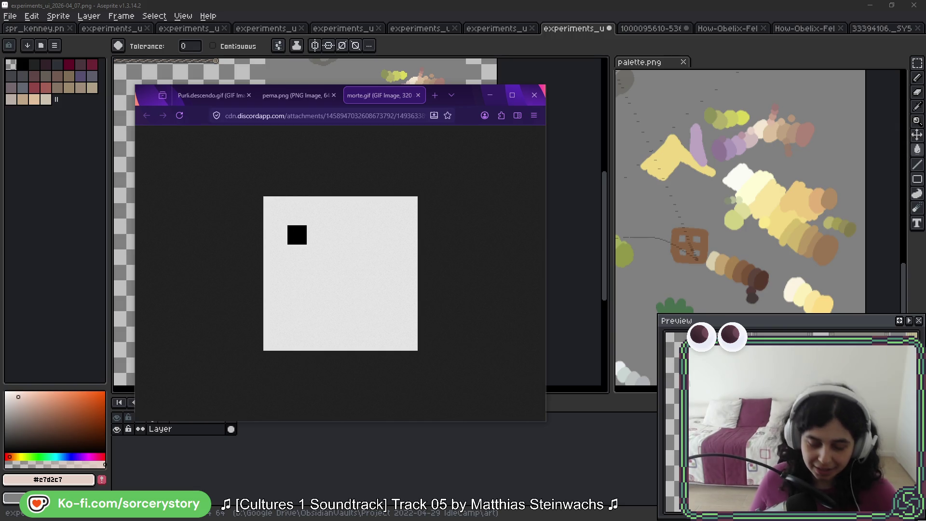
# Go back to the Purli.descendo.gif animation tab.
pyautogui.click(204, 98)
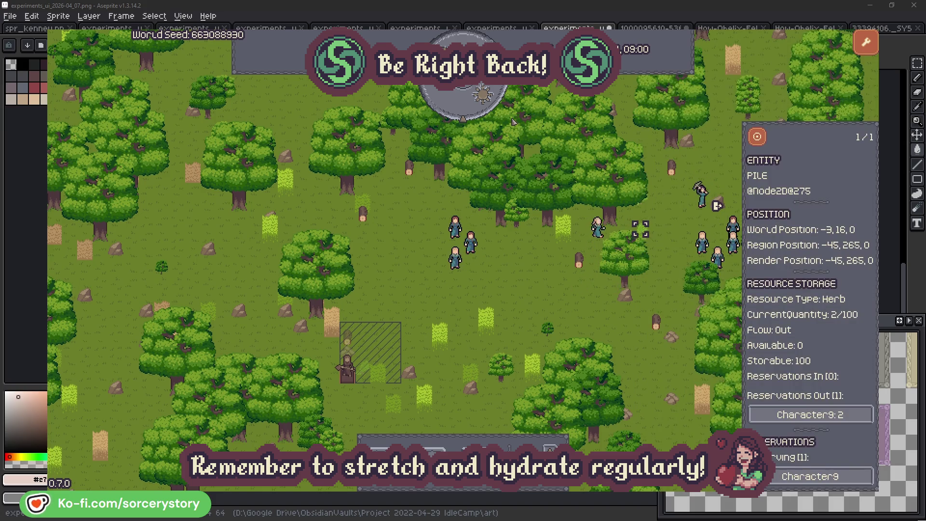
# Inspect the herb pile, its carrying villager and the wood pile, then close the details.
pyautogui.click(757, 137)
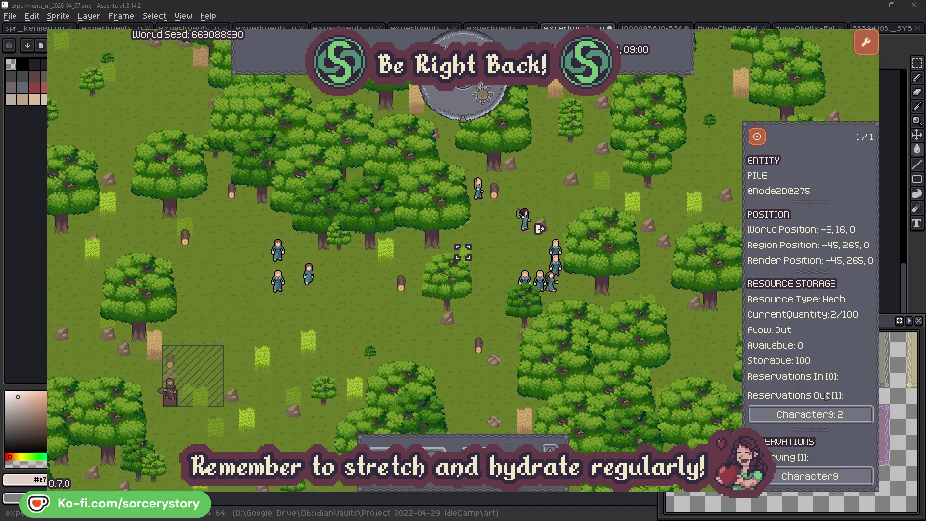
pyautogui.click(844, 414)
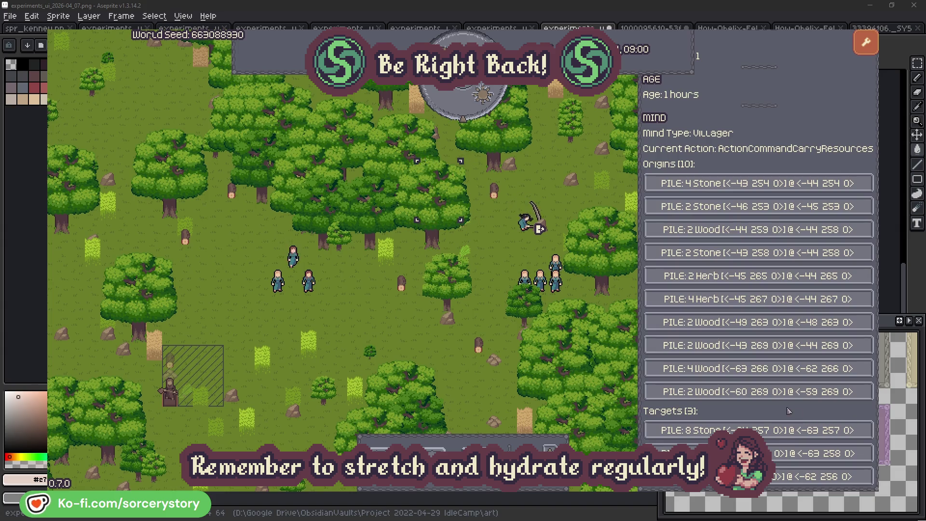
pyautogui.click(844, 453)
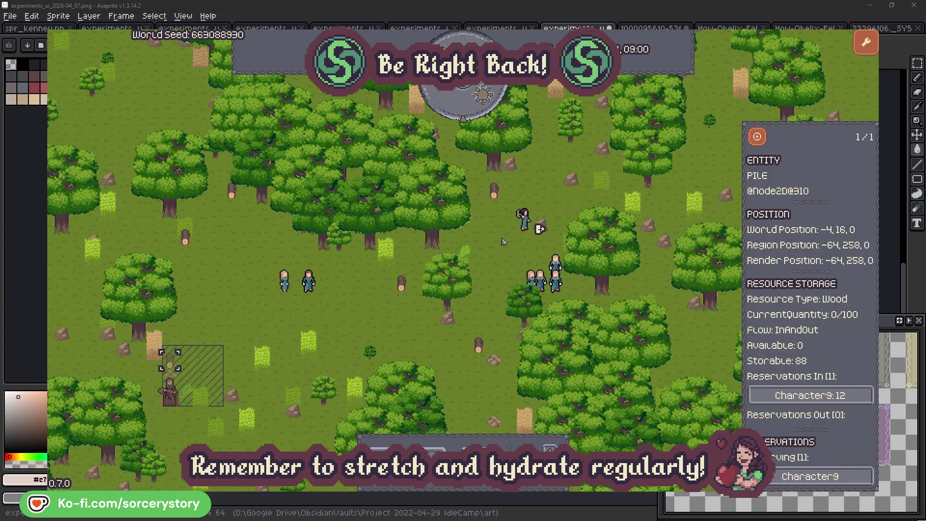
pyautogui.click(757, 139)
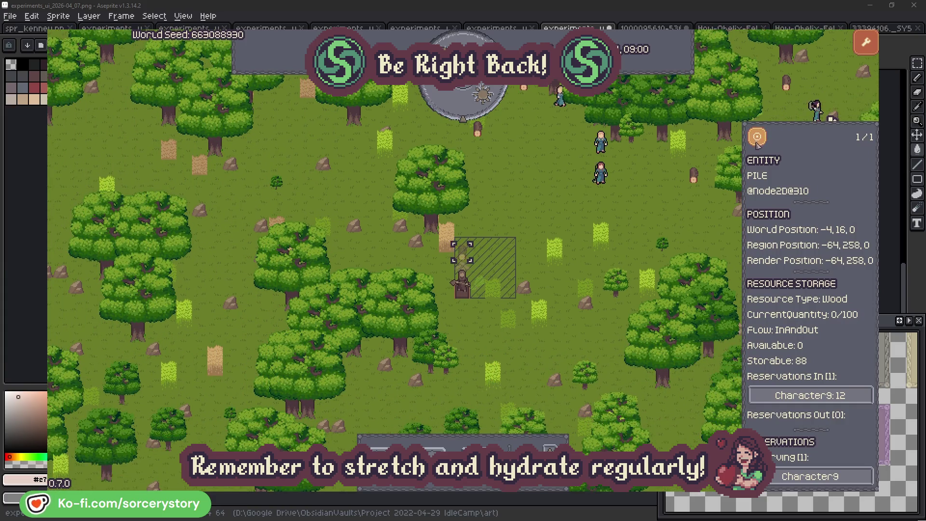
pyautogui.click(681, 213)
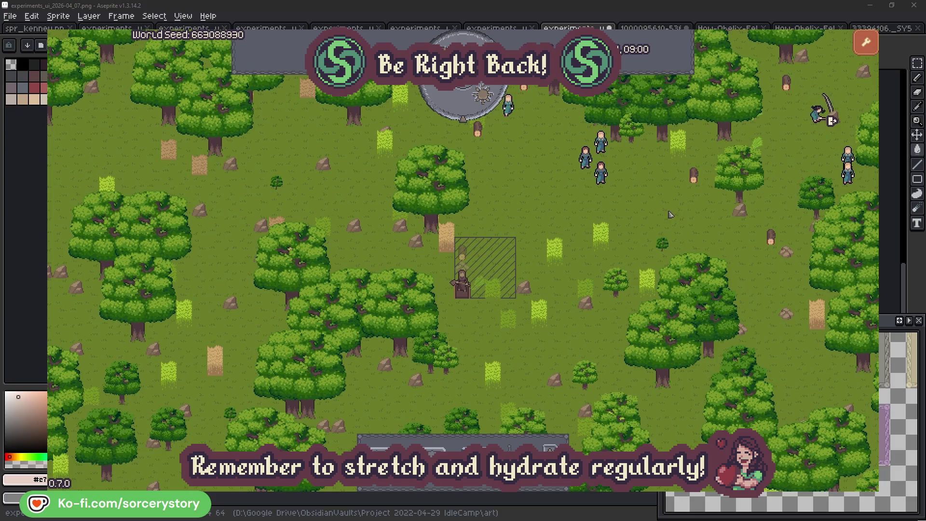
# Inspect villager Character2 and the oak tree it is working on.
pyautogui.click(615, 186)
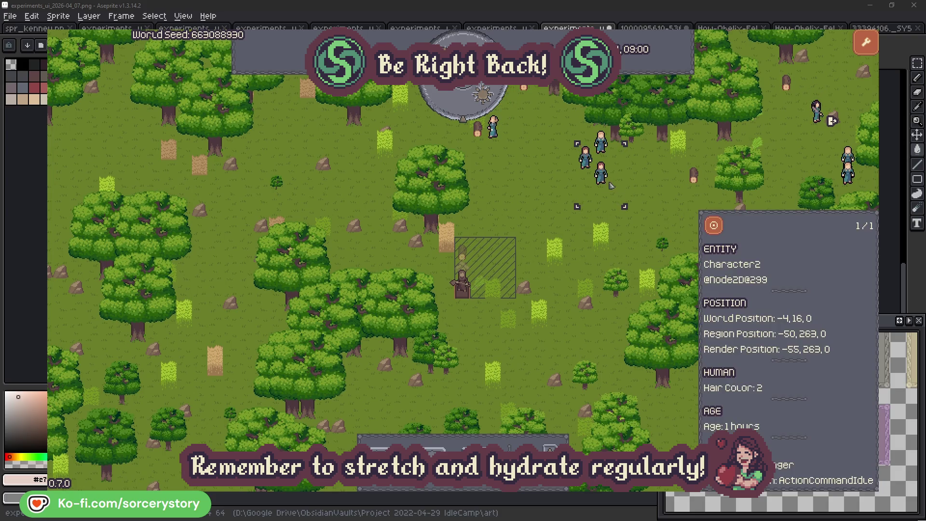
pyautogui.click(715, 226)
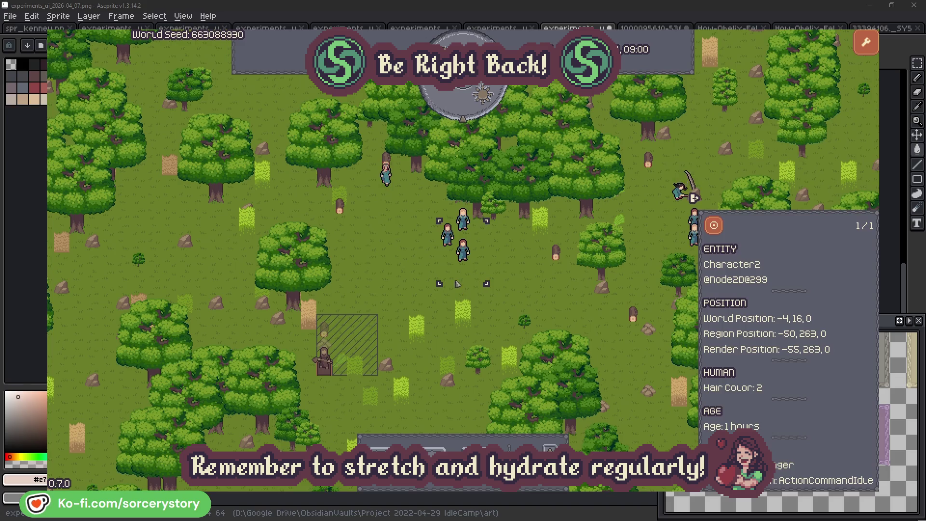
pyautogui.click(529, 279)
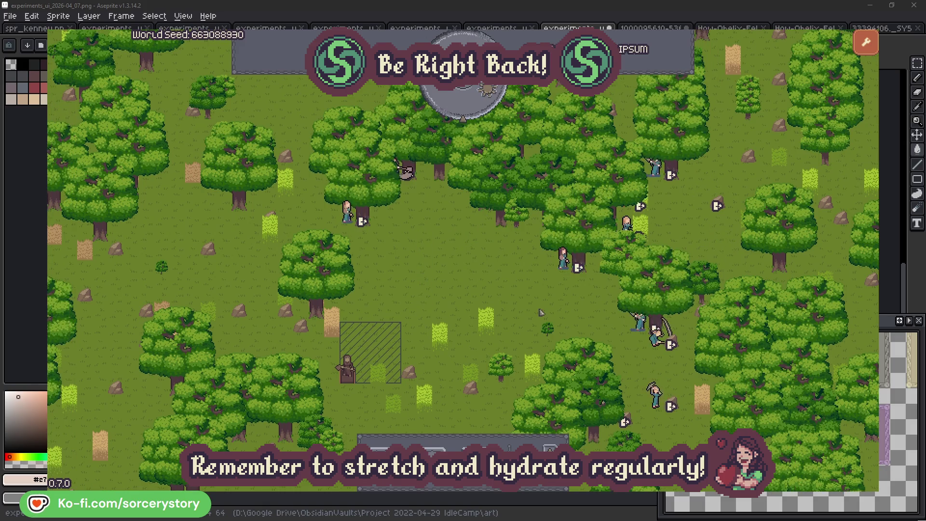
pyautogui.click(547, 290)
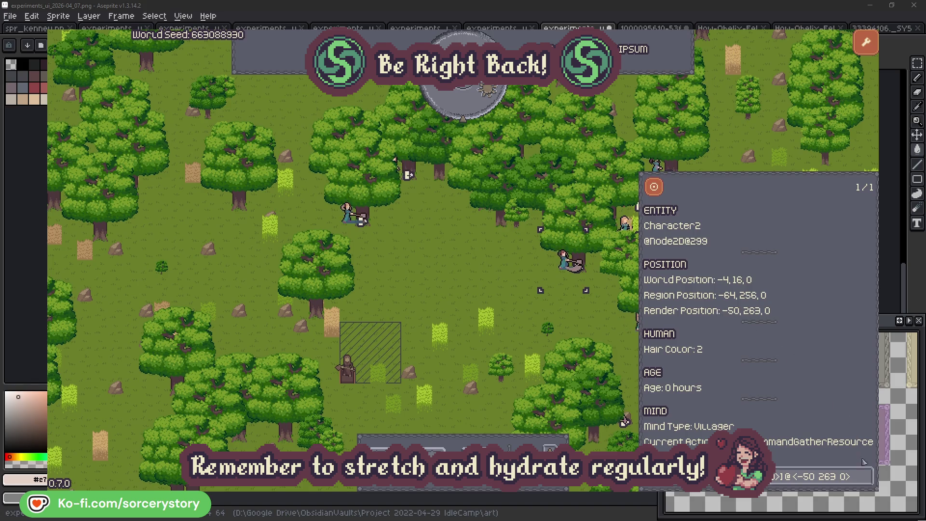
pyautogui.click(865, 476)
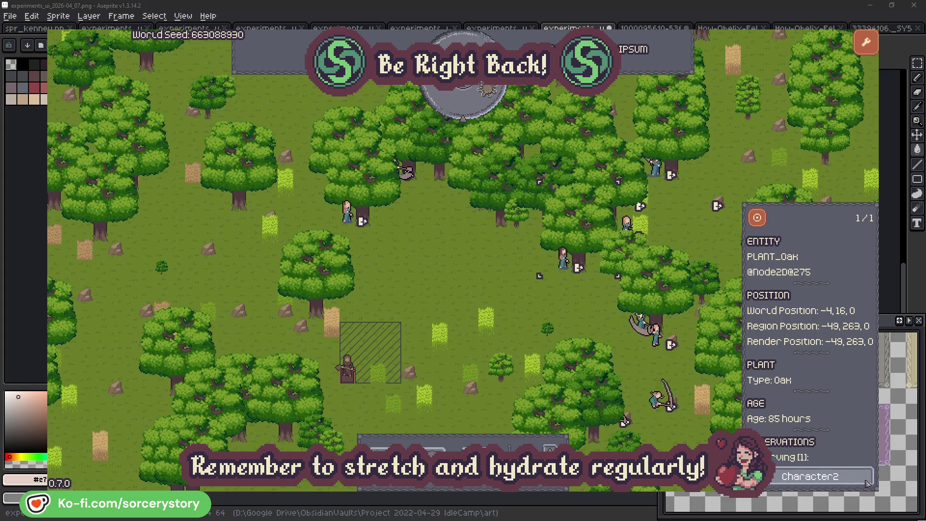
pyautogui.click(865, 478)
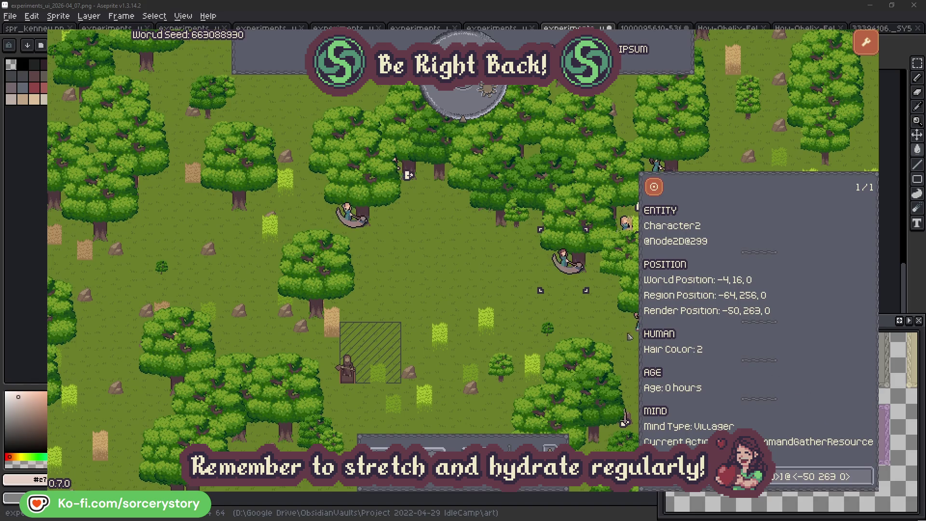
pyautogui.click(579, 320)
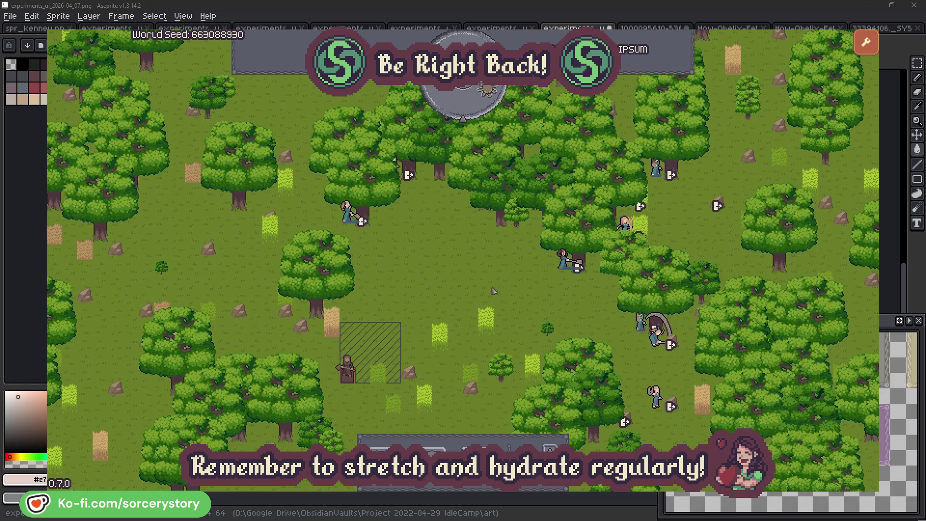
# Check which oak tree Character0 is gathering, then pass one hour of game time.
pyautogui.click(347, 212)
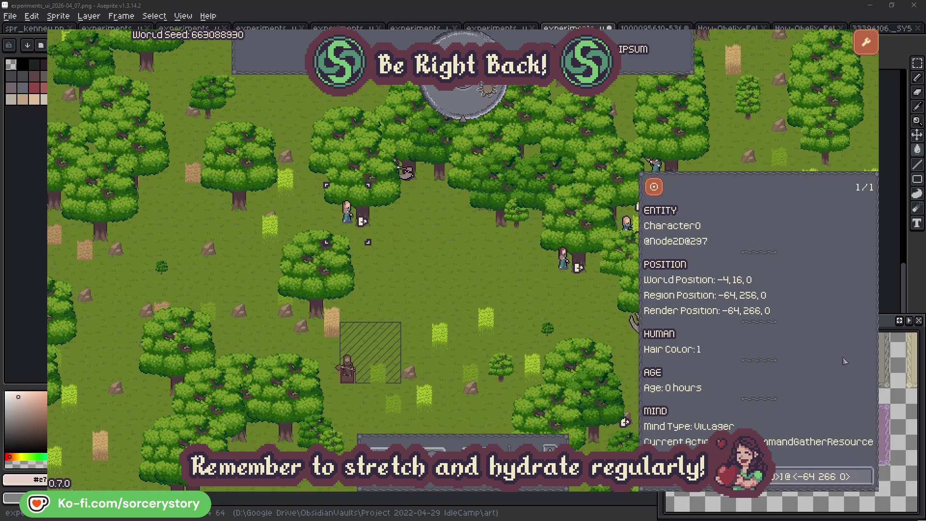
pyautogui.click(867, 471)
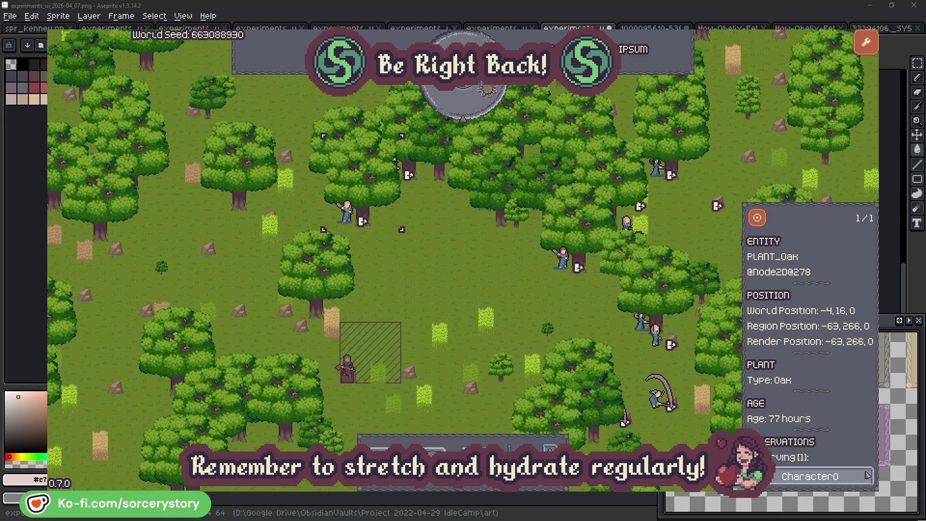
pyautogui.click(867, 476)
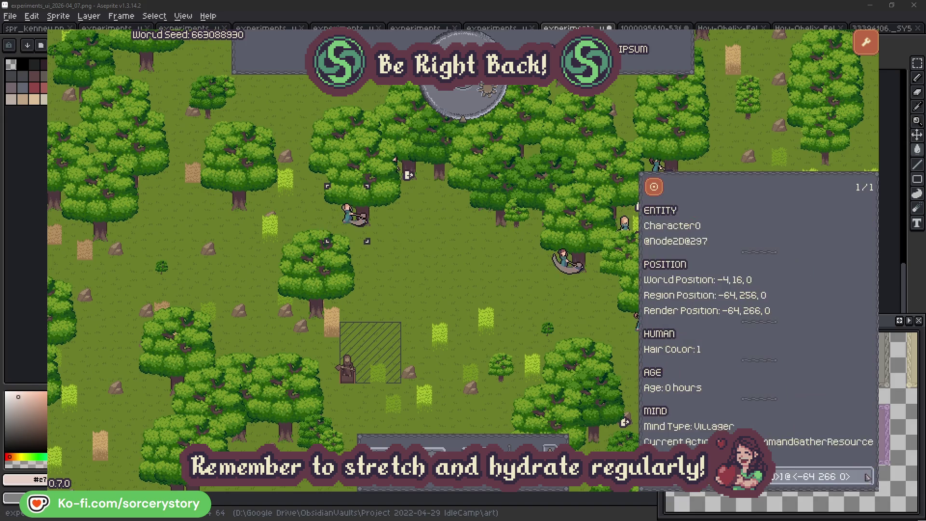
pyautogui.click(484, 290)
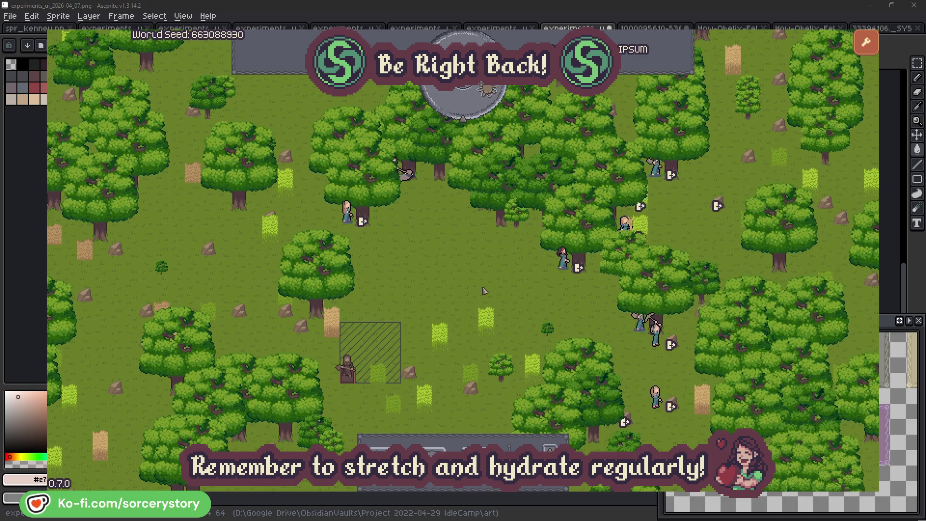
pyautogui.click(470, 109)
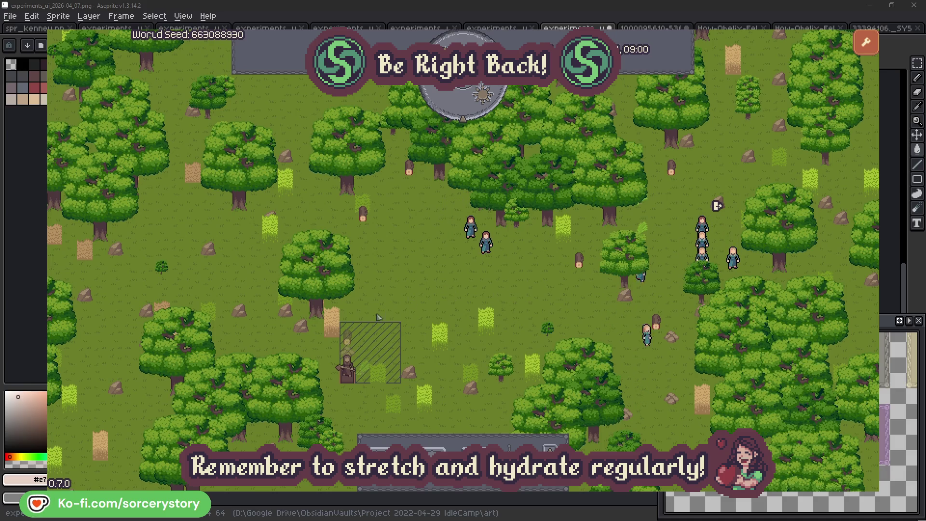
pyautogui.click(348, 336)
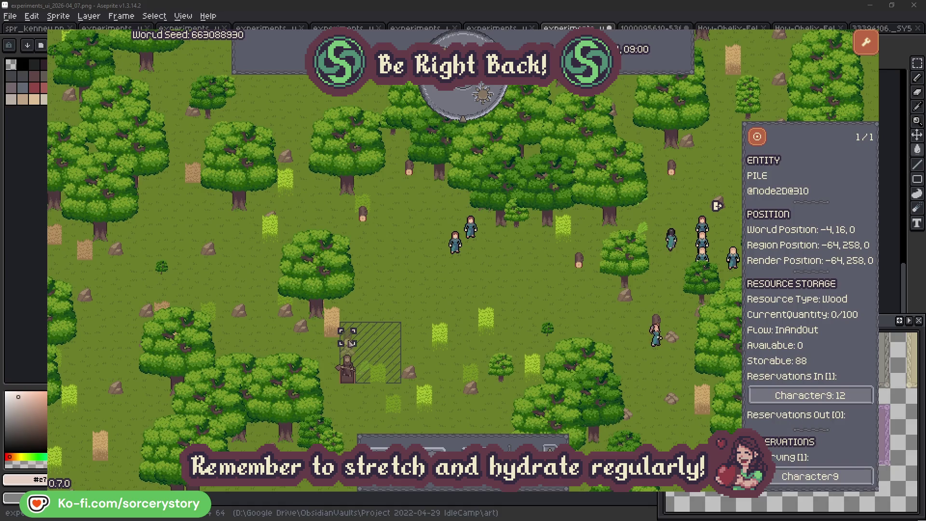
pyautogui.click(830, 393)
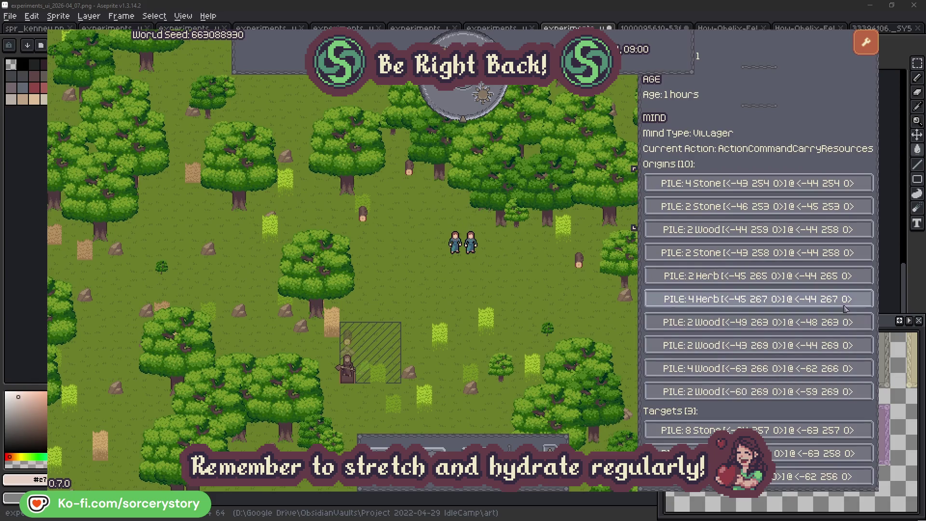
pyautogui.click(844, 276)
pyautogui.click(843, 416)
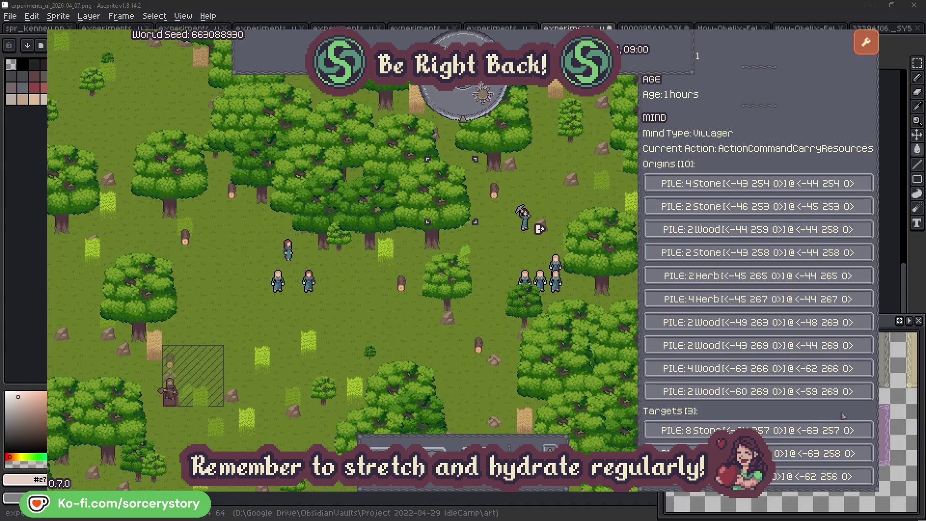
pyautogui.click(820, 454)
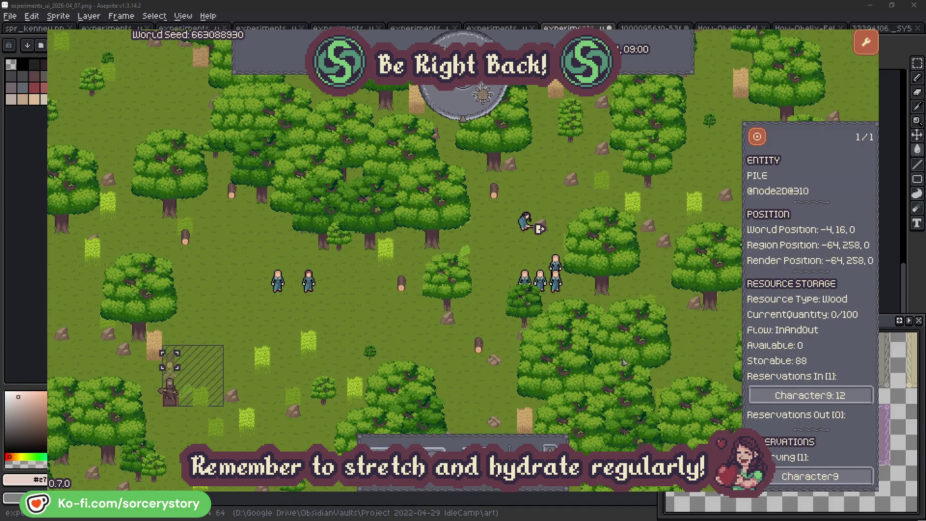
pyautogui.click(757, 139)
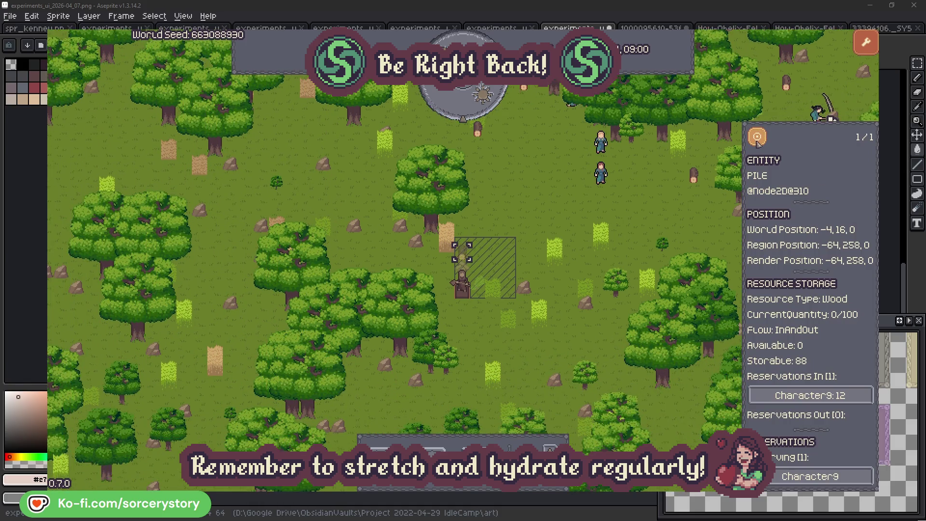
pyautogui.click(682, 211)
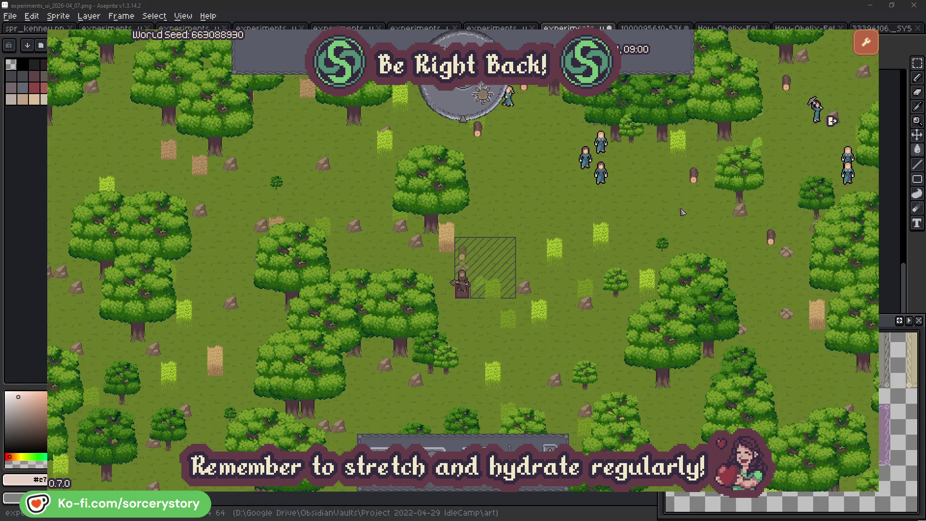
pyautogui.click(606, 178)
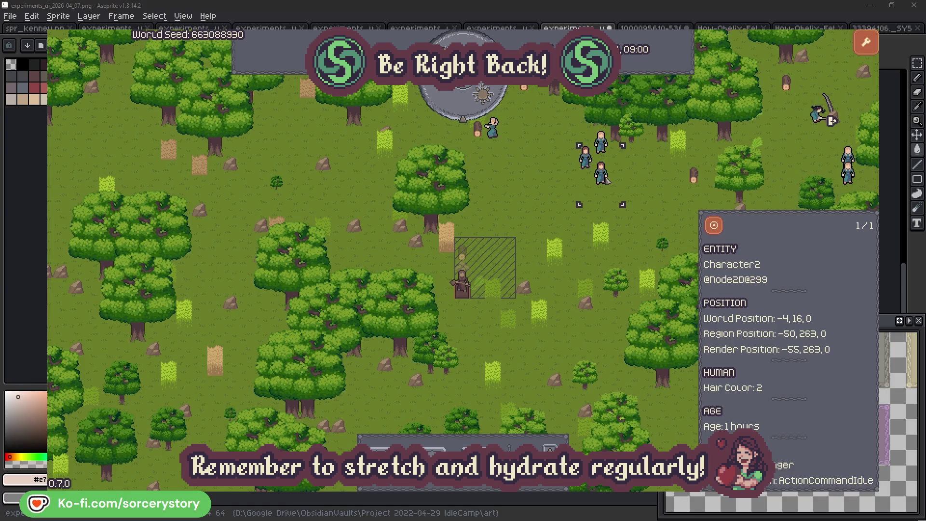
pyautogui.press('f')
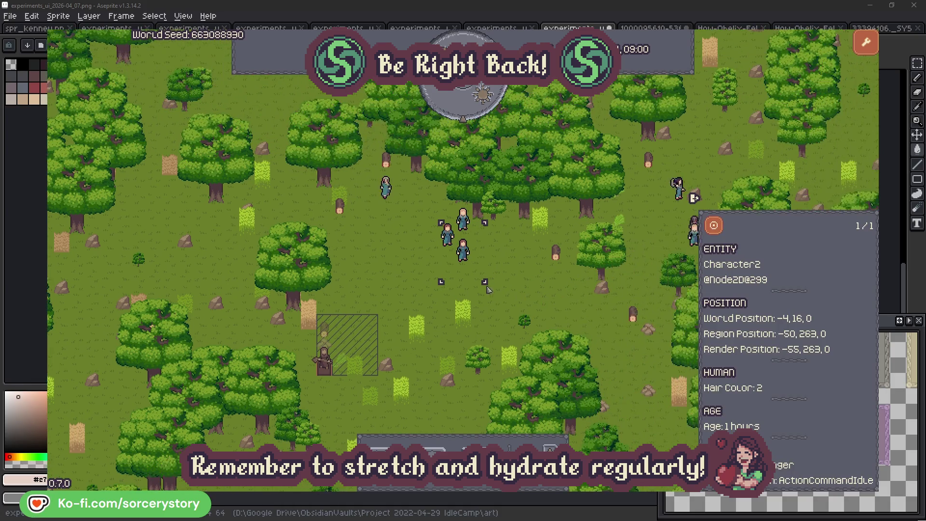
pyautogui.click(531, 280)
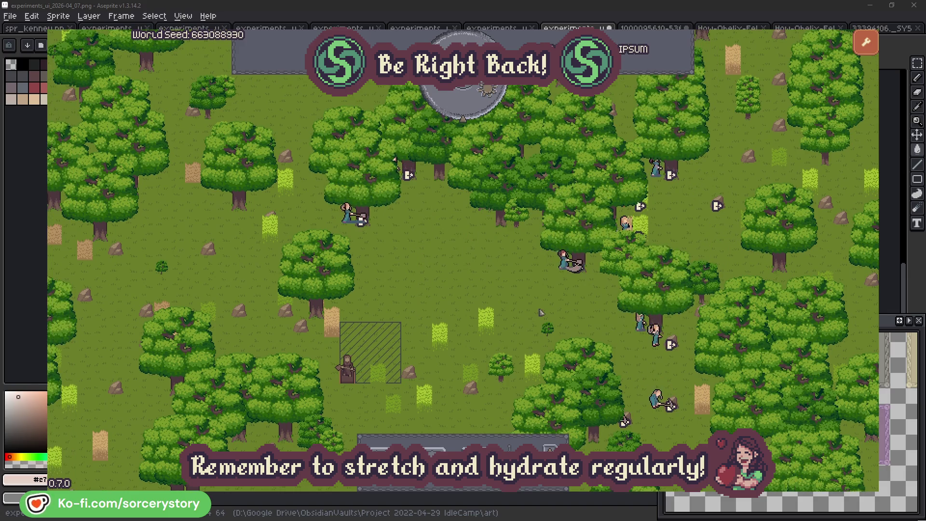
pyautogui.click(548, 282)
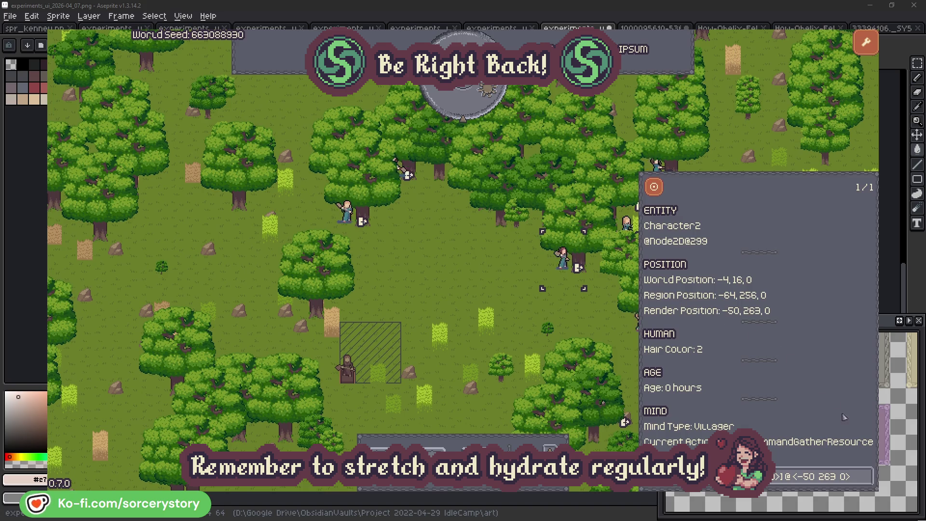
pyautogui.click(867, 483)
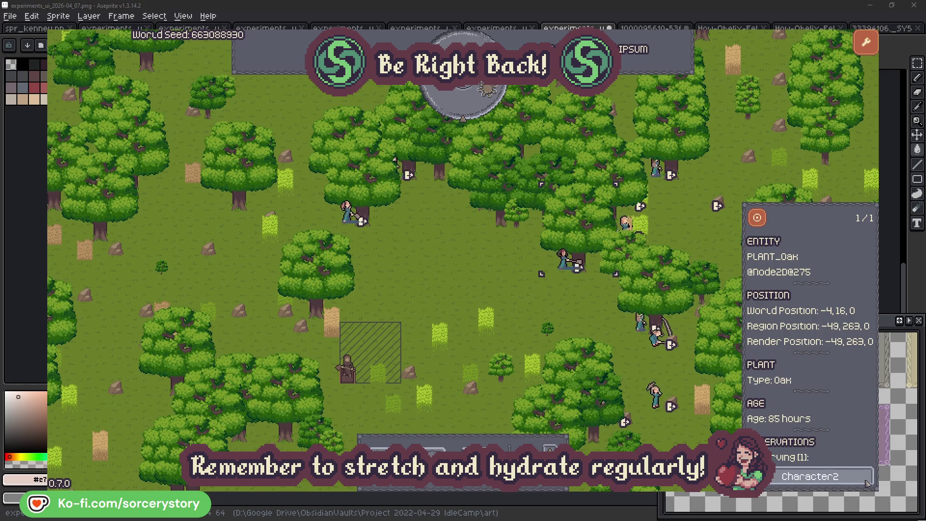
pyautogui.click(867, 483)
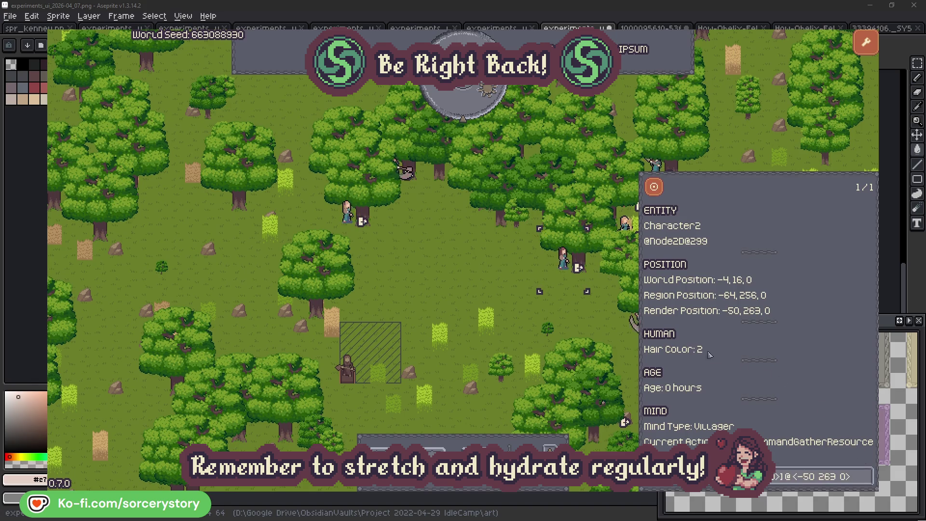
pyautogui.click(578, 320)
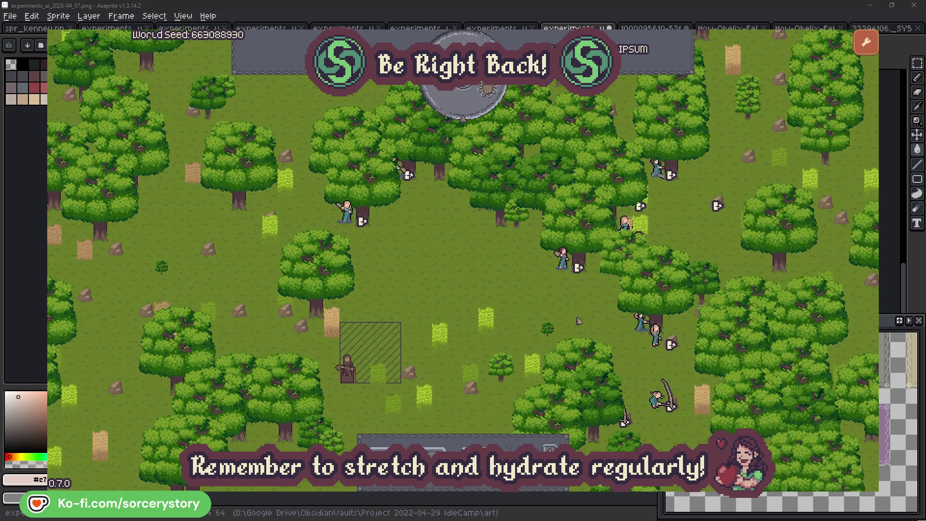
pyautogui.click(348, 214)
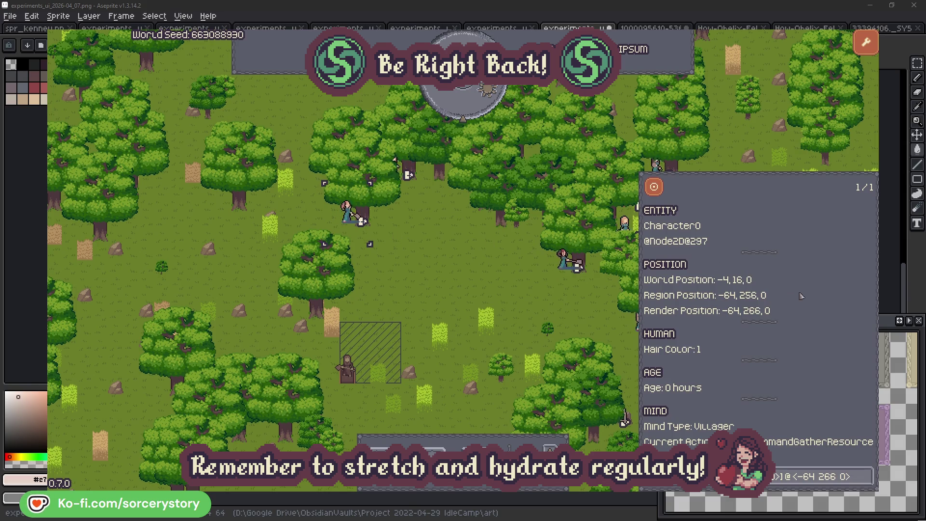
pyautogui.click(865, 476)
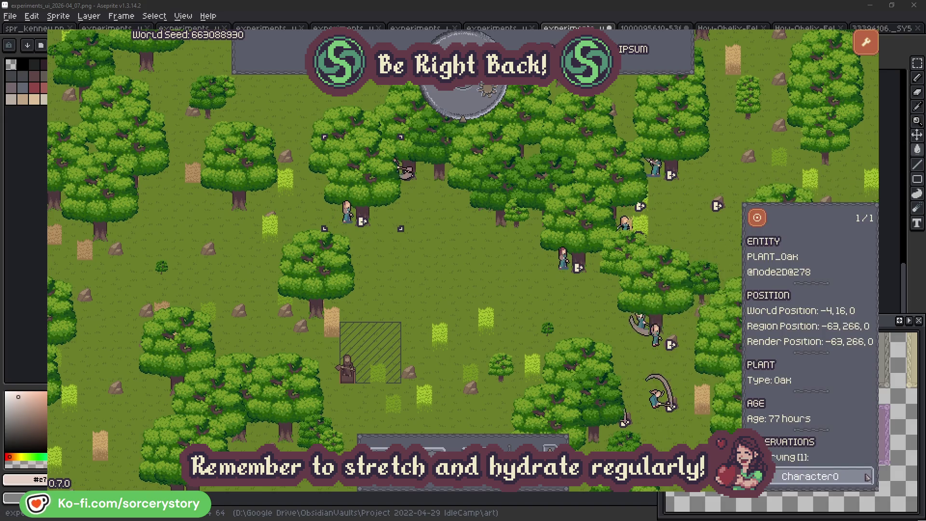
pyautogui.click(867, 477)
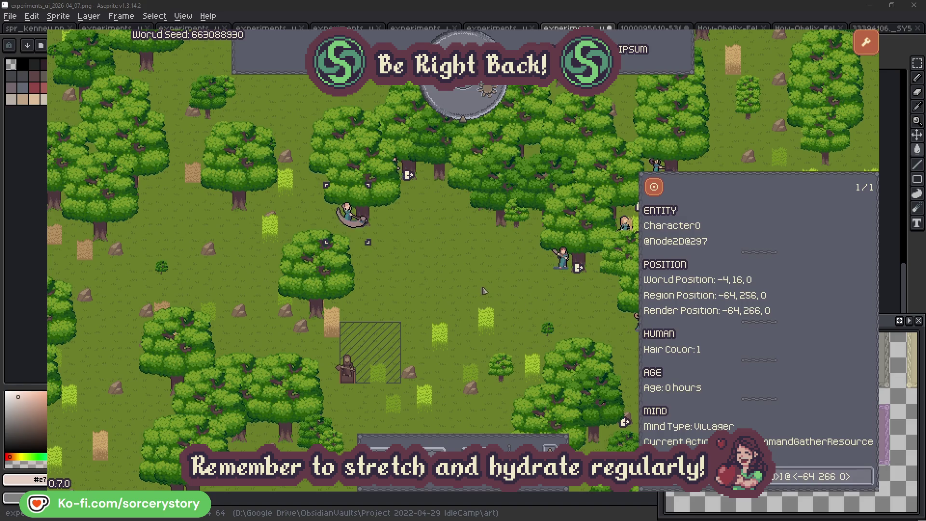
pyautogui.click(484, 291)
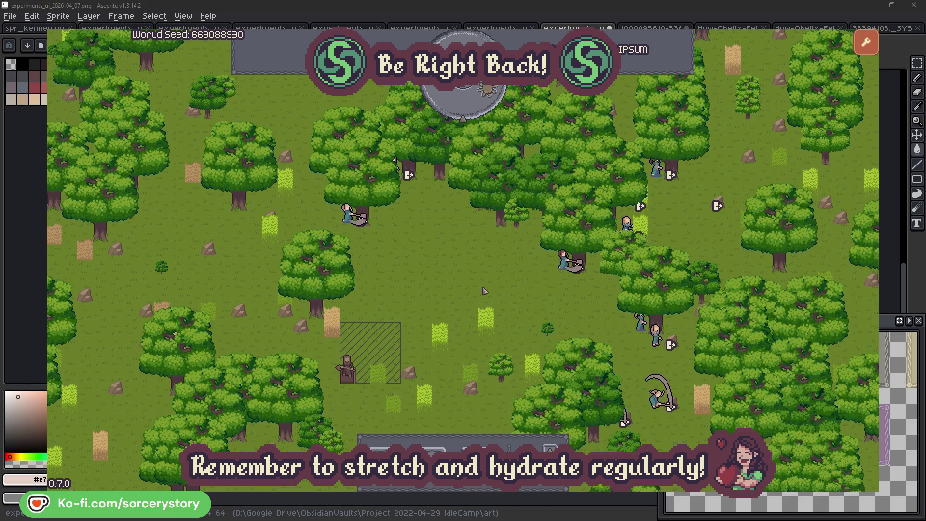
pyautogui.click(470, 108)
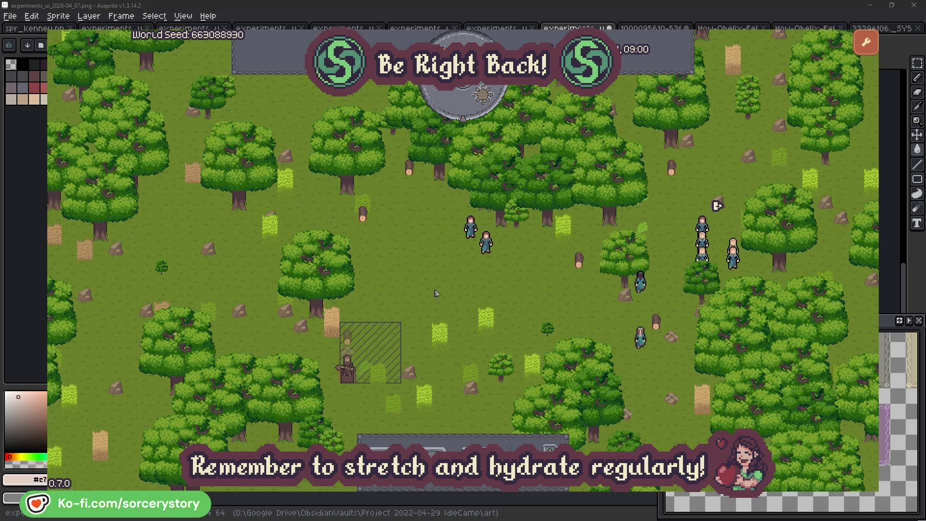
# Trace the wood pile through its reserving villager Character9 to the 2 Herb pile and back.
pyautogui.click(347, 337)
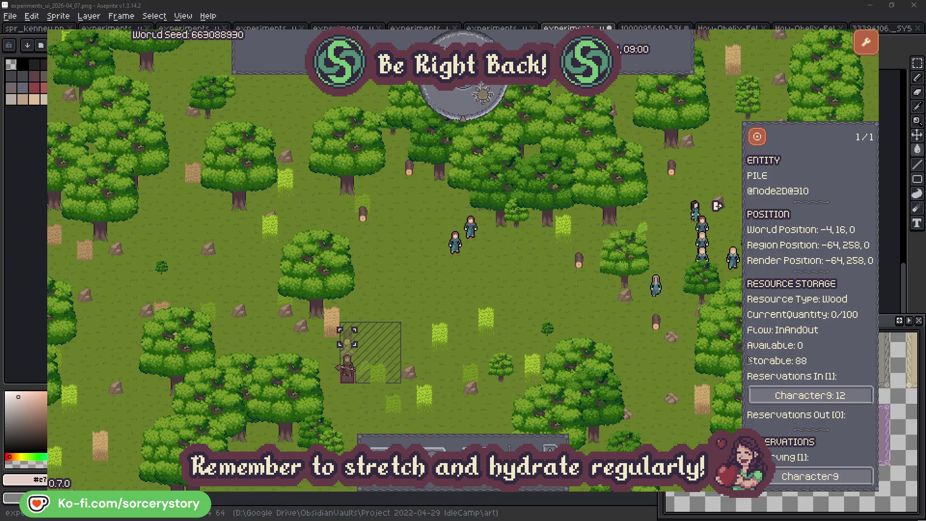
pyautogui.click(851, 396)
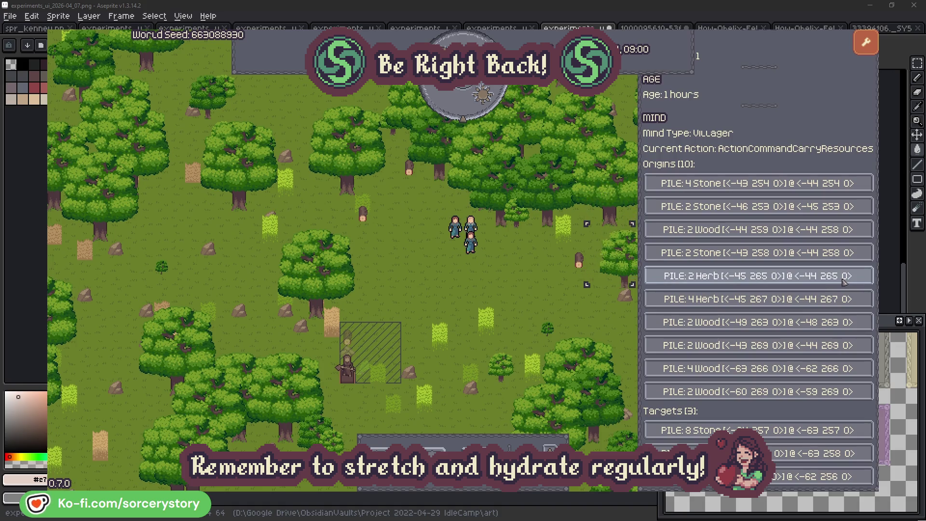
pyautogui.click(844, 279)
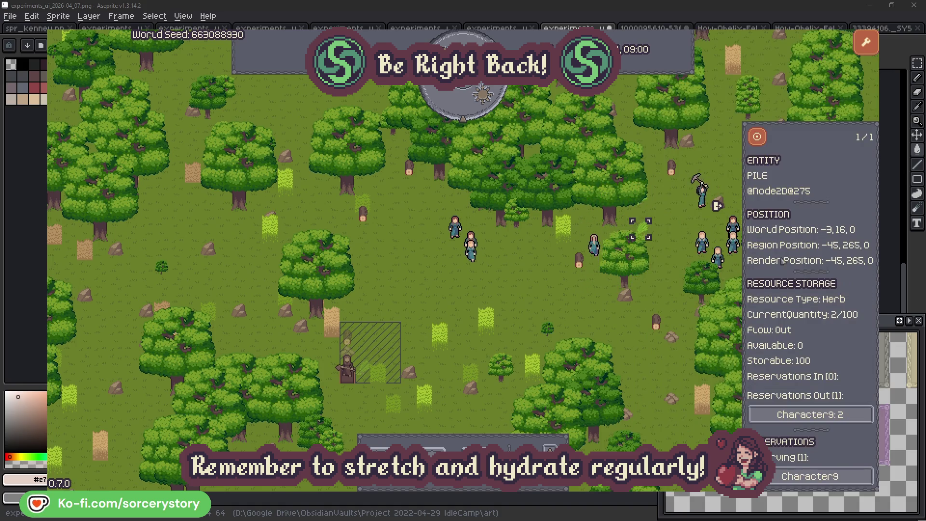
pyautogui.click(765, 142)
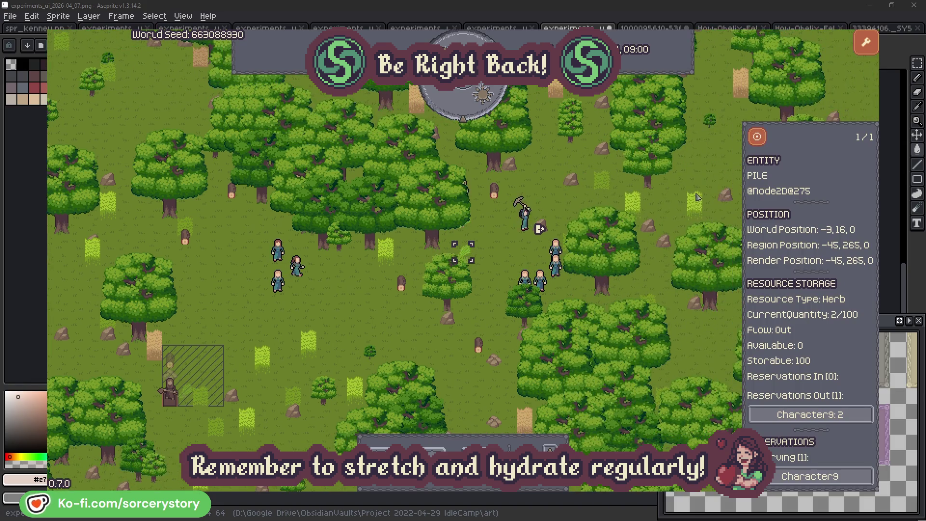
pyautogui.click(833, 416)
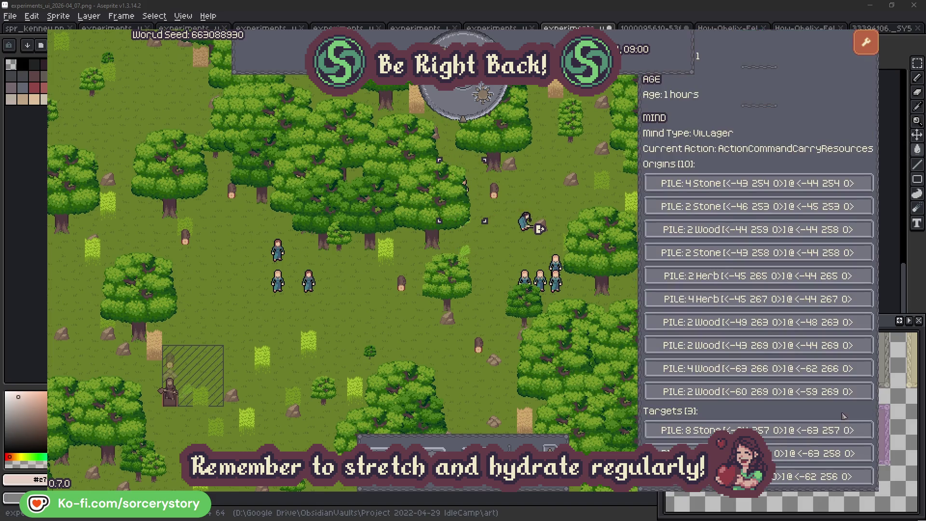
pyautogui.click(832, 453)
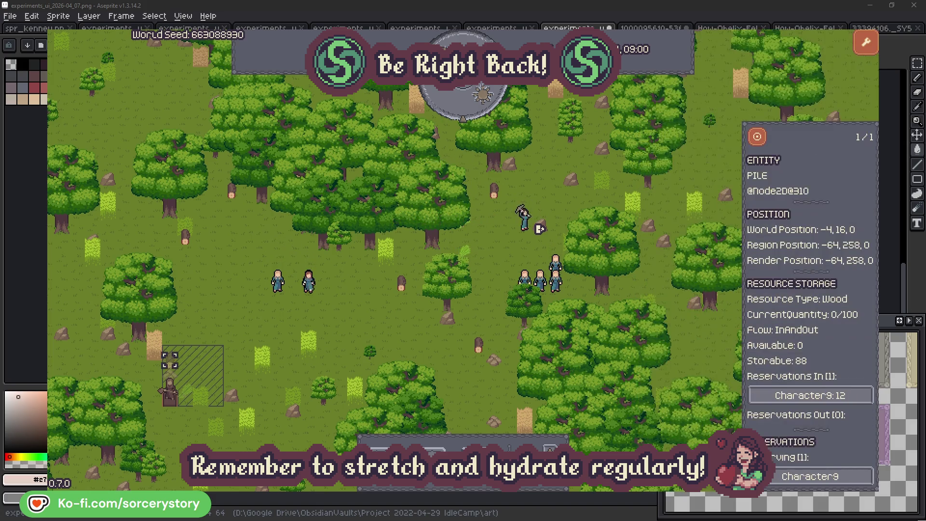
pyautogui.click(756, 139)
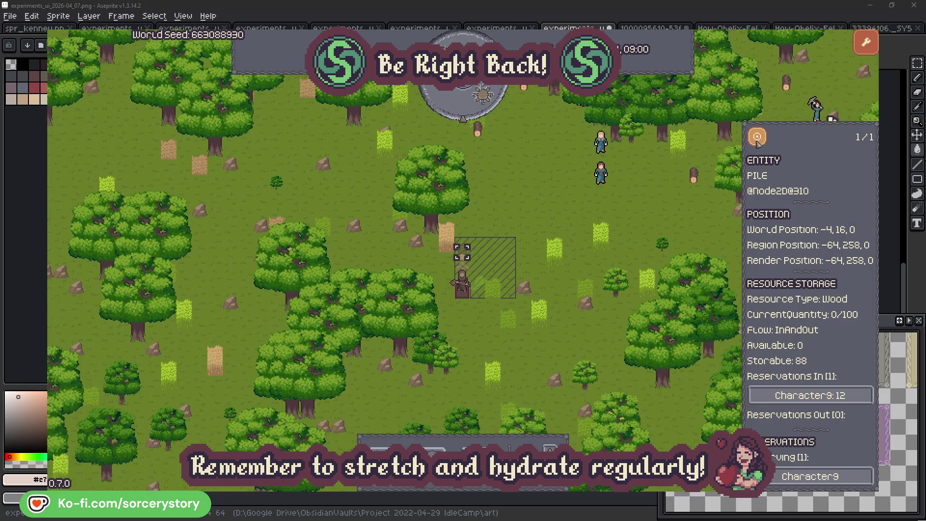
pyautogui.click(676, 213)
# Inspect villager Character2 and the oak tree it is gathering.
pyautogui.click(603, 174)
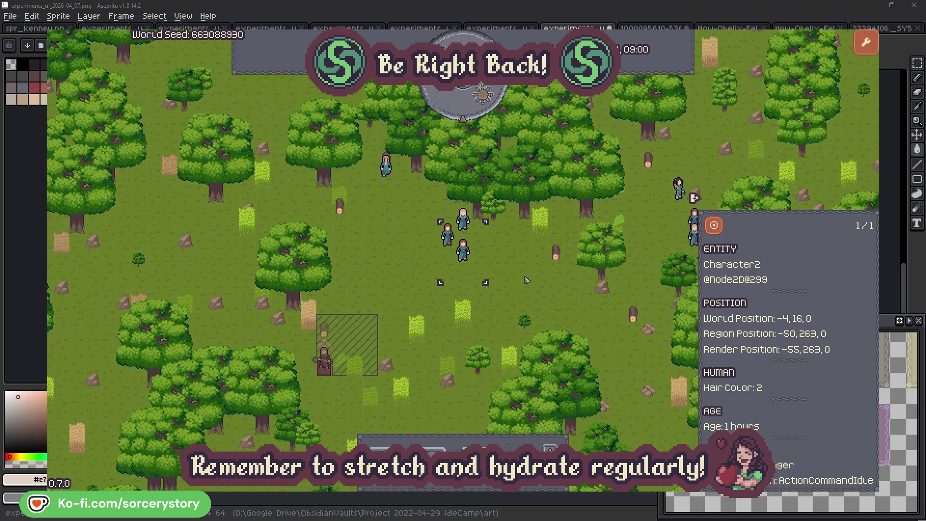
pyautogui.click(529, 281)
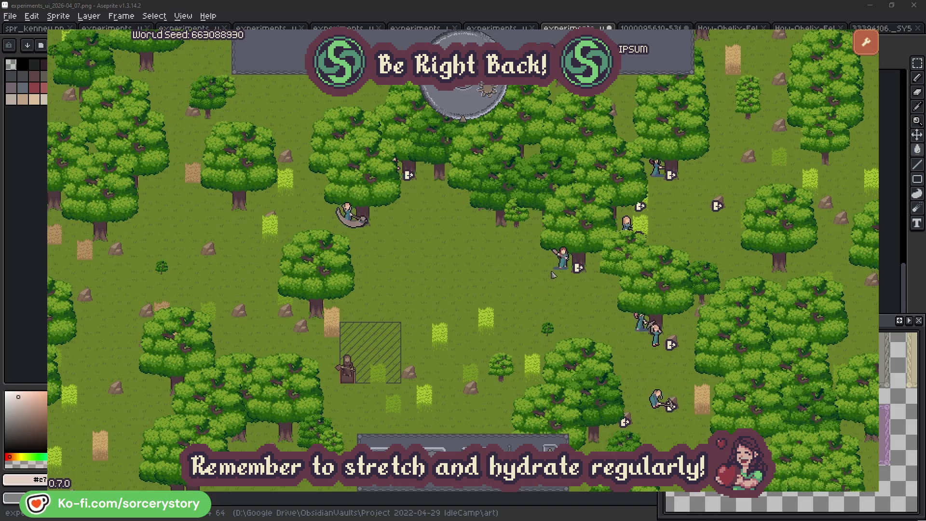
pyautogui.click(562, 261)
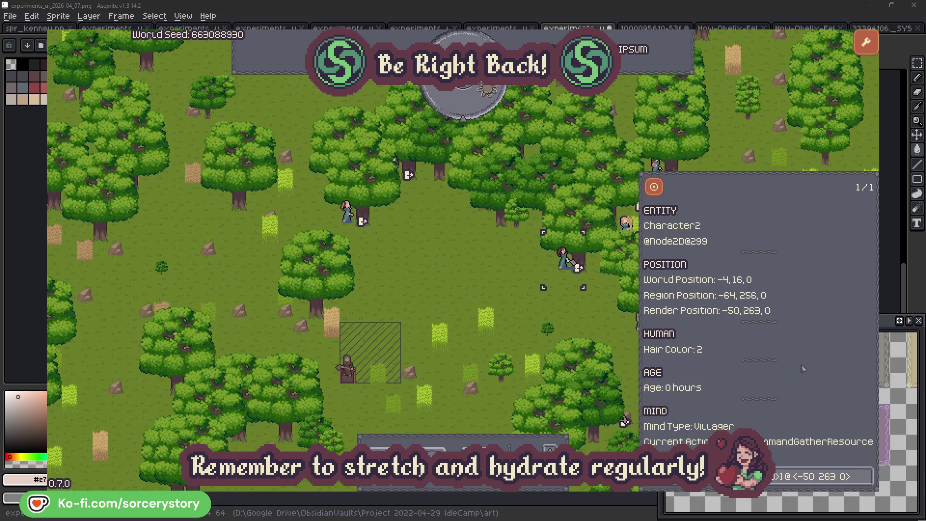
pyautogui.click(867, 483)
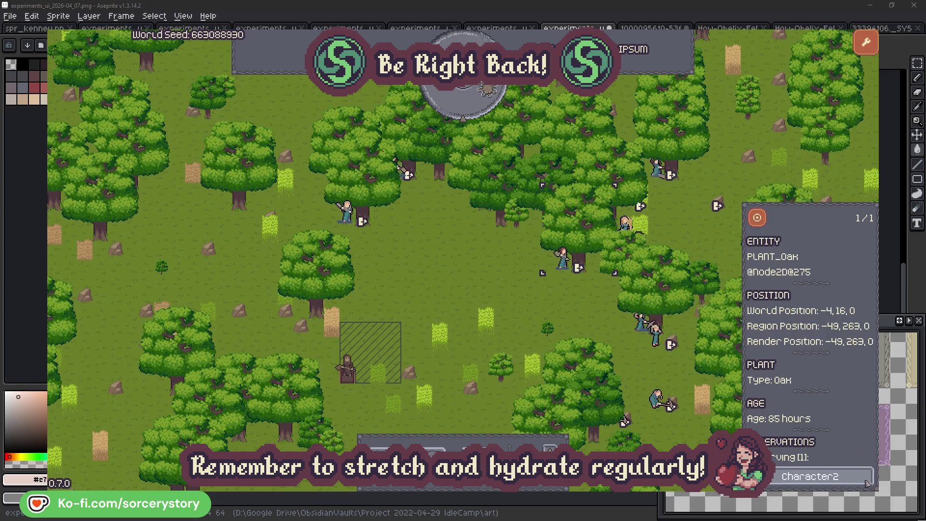
pyautogui.click(866, 483)
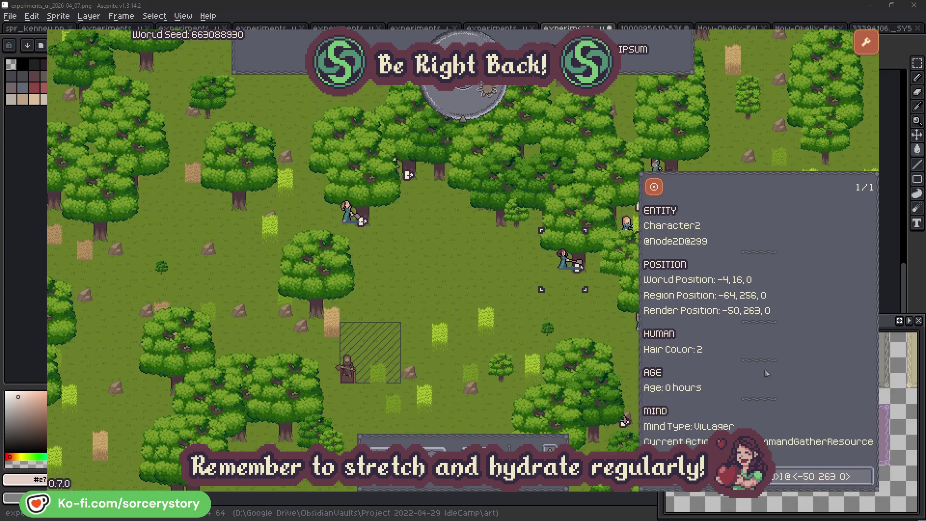
pyautogui.click(579, 321)
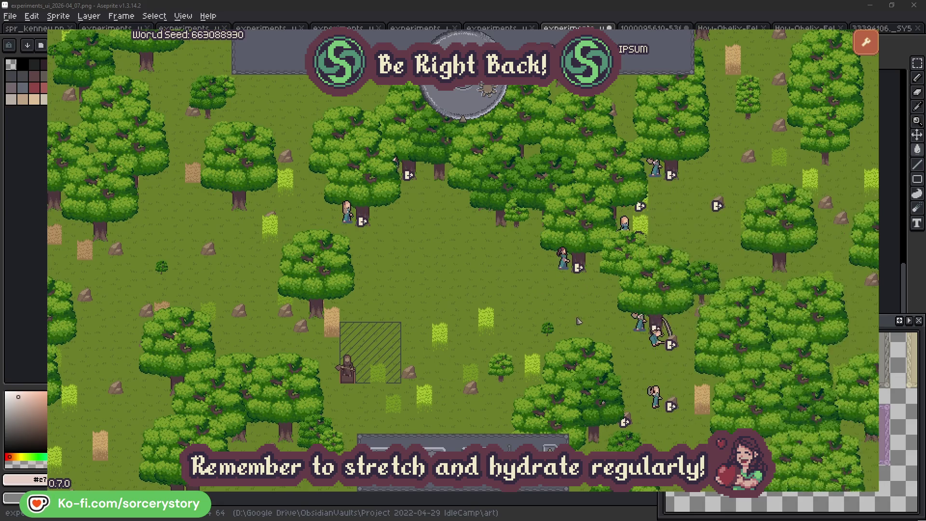
# Check Character0's target oak tree, then pass one hour of game time.
pyautogui.click(367, 238)
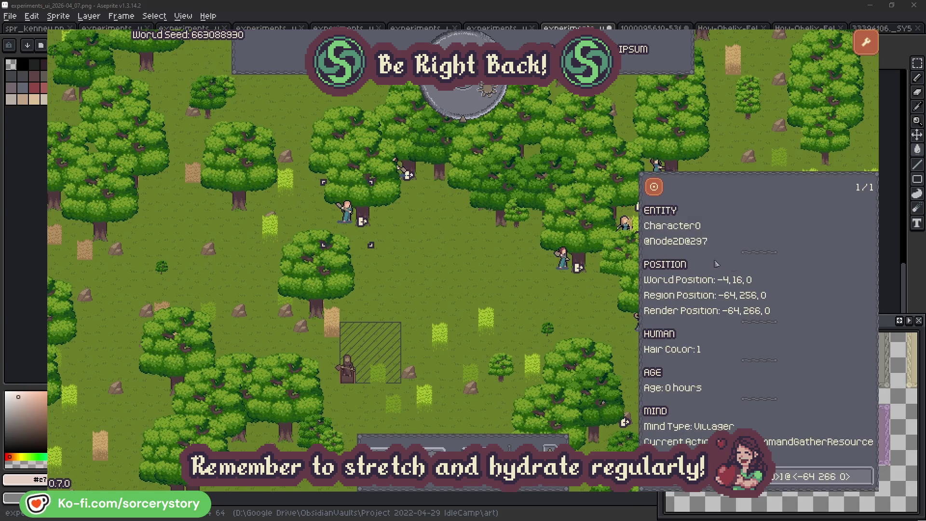
pyautogui.click(867, 476)
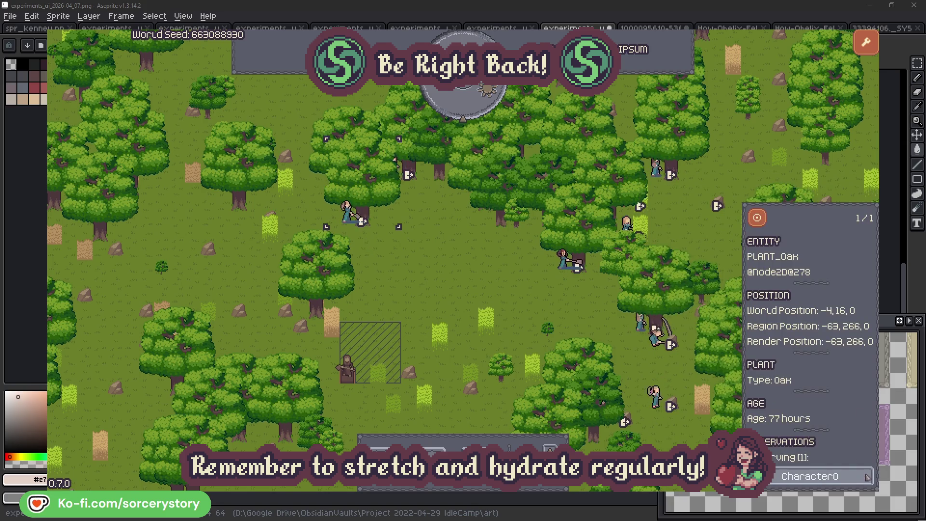
pyautogui.click(867, 475)
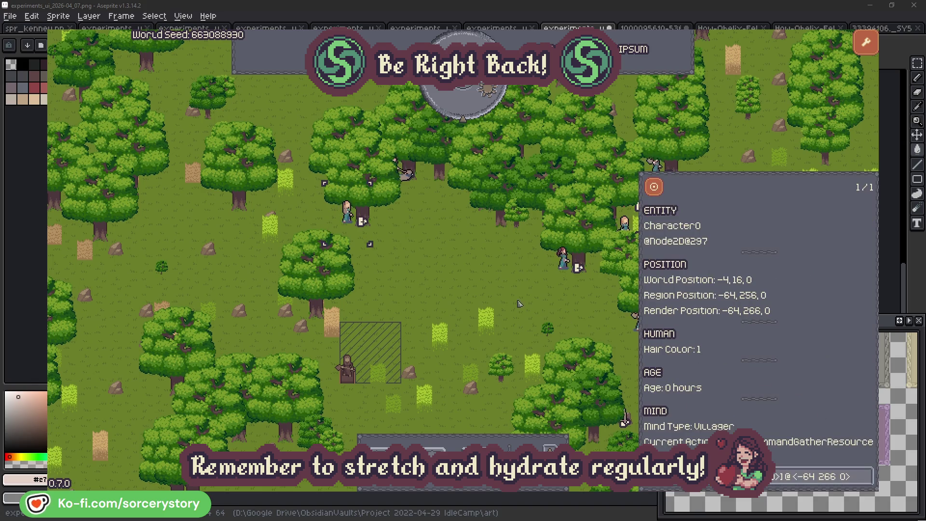
pyautogui.click(484, 291)
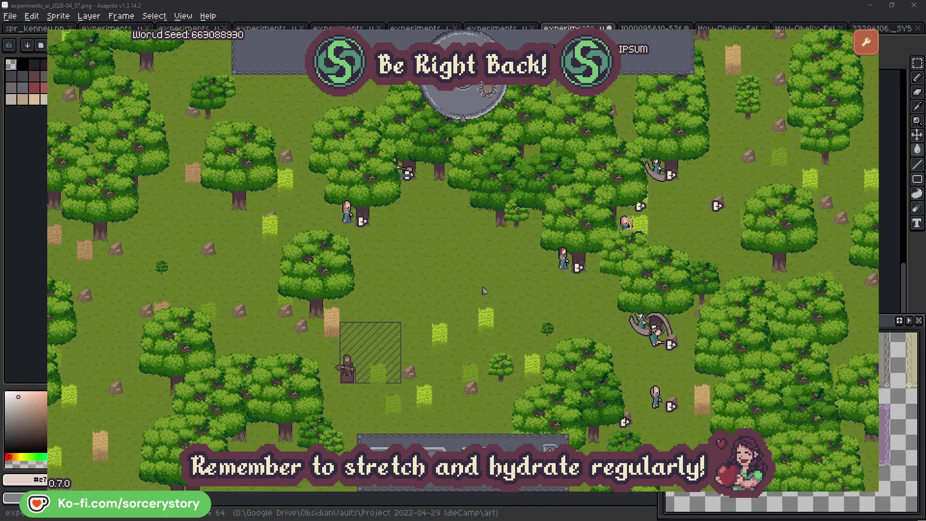
pyautogui.click(481, 200)
pyautogui.click(481, 200)
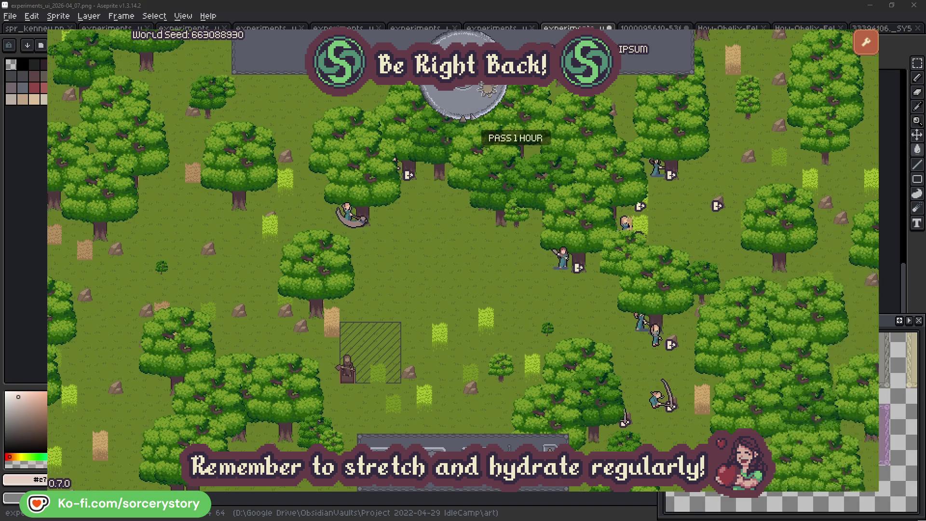
# Pass one hour, then trace the wood pile through Character9 to the herb pile and back.
pyautogui.click(472, 109)
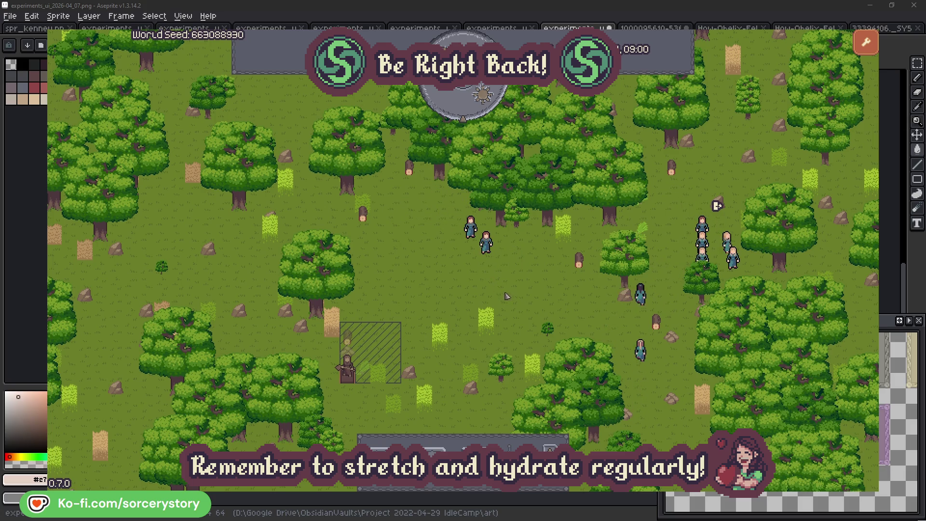
pyautogui.click(347, 338)
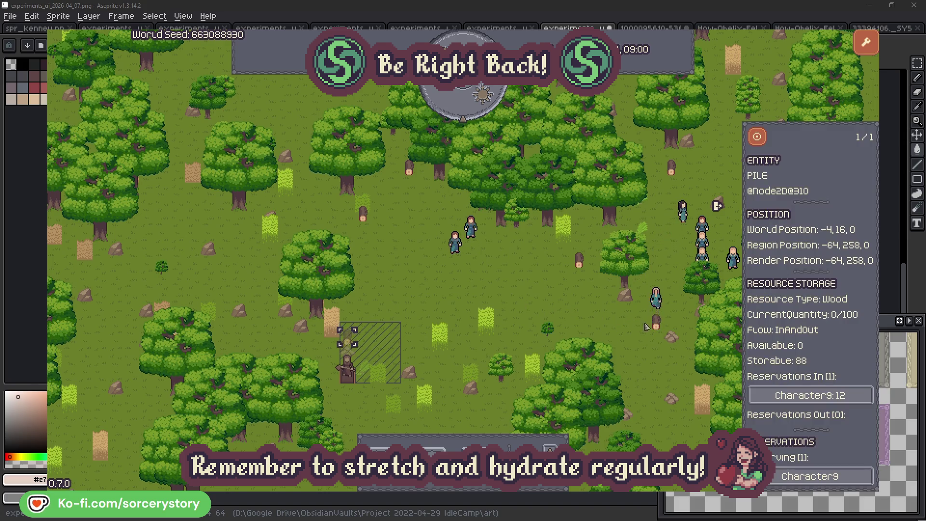
pyautogui.click(853, 396)
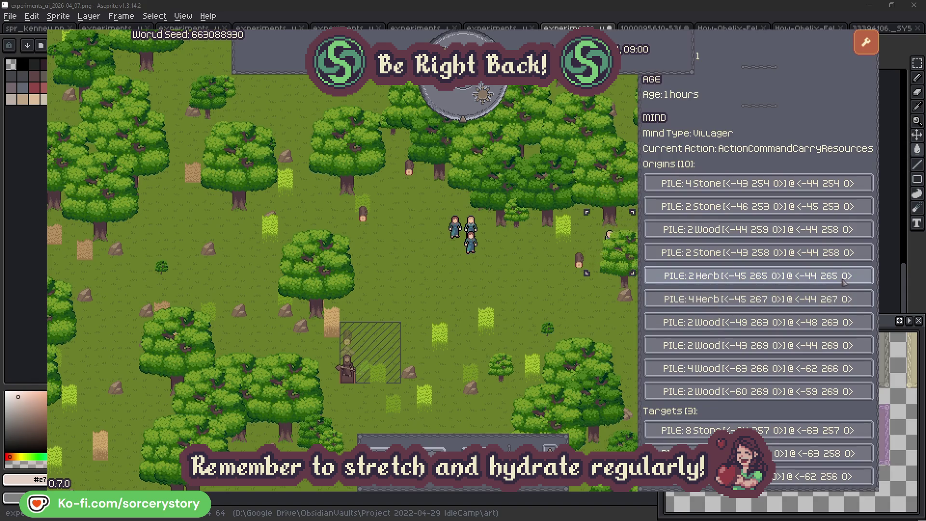
pyautogui.click(844, 282)
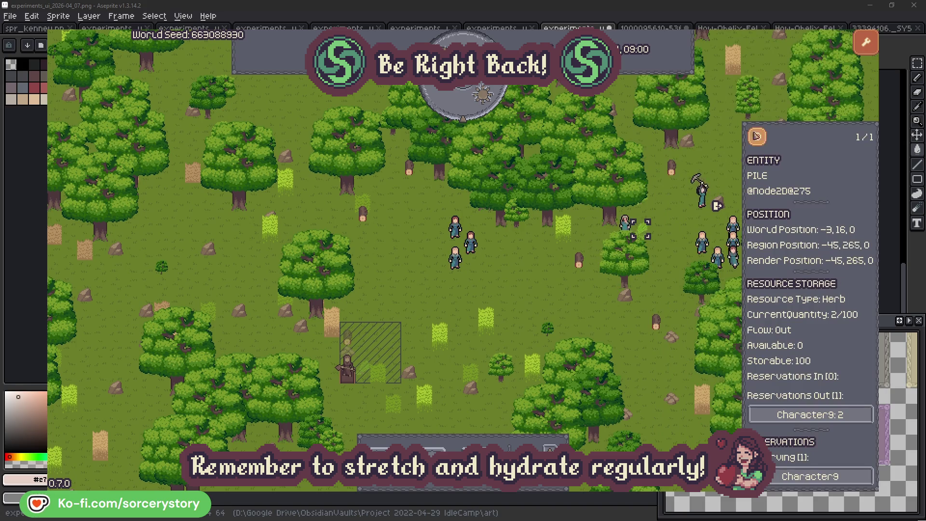
pyautogui.click(761, 140)
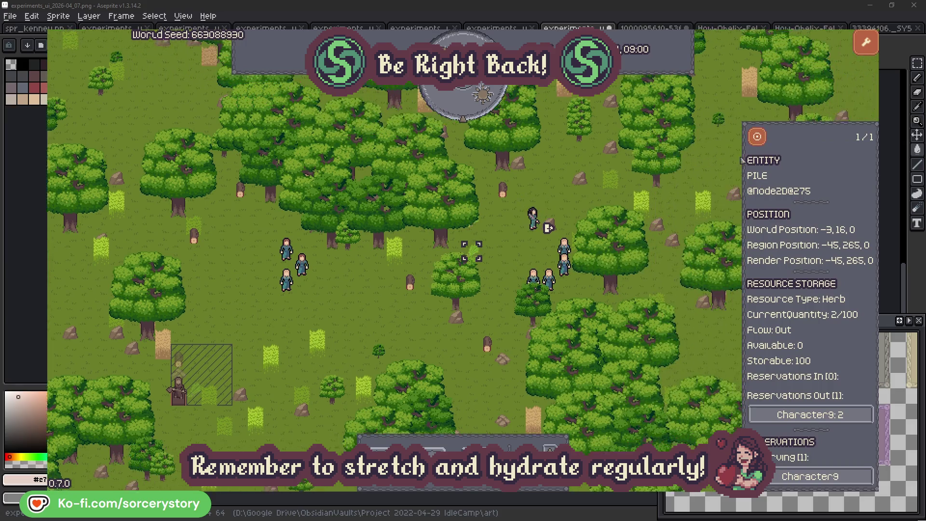
pyautogui.click(797, 414)
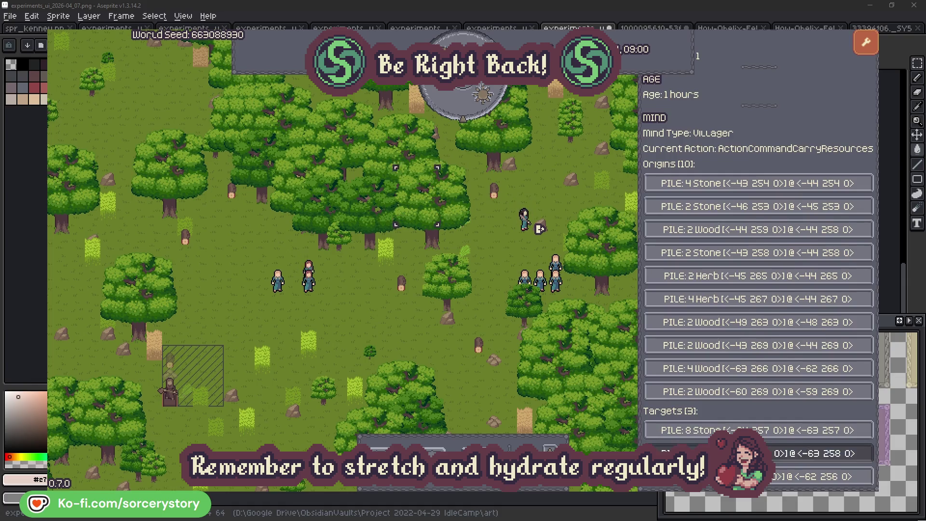
pyautogui.click(820, 454)
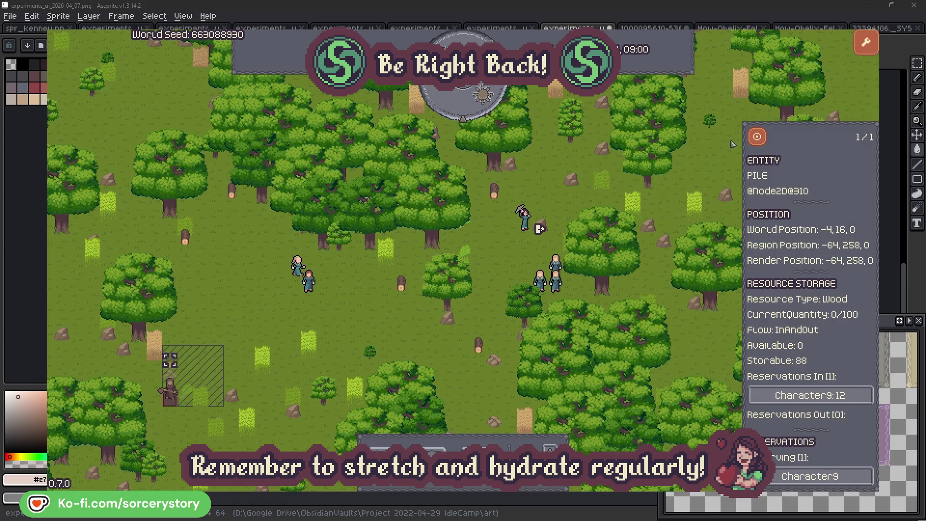
pyautogui.click(757, 138)
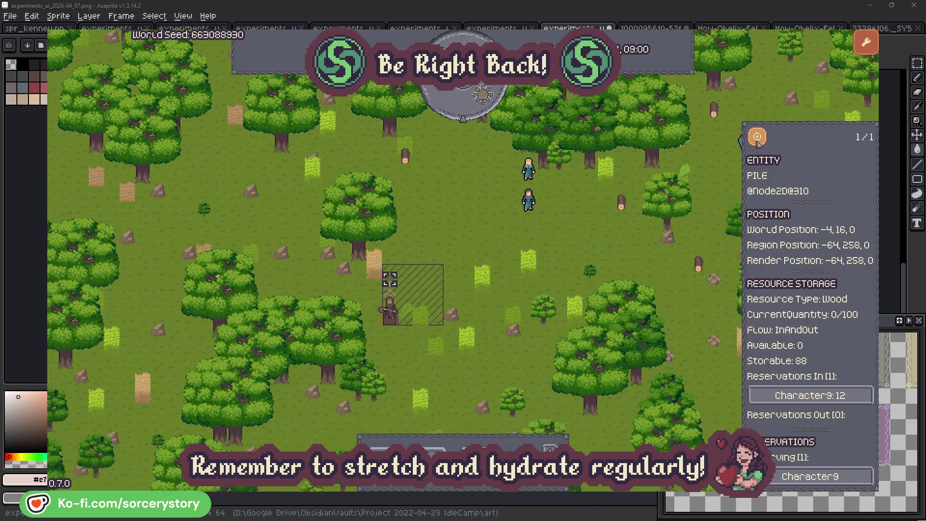
pyautogui.click(670, 214)
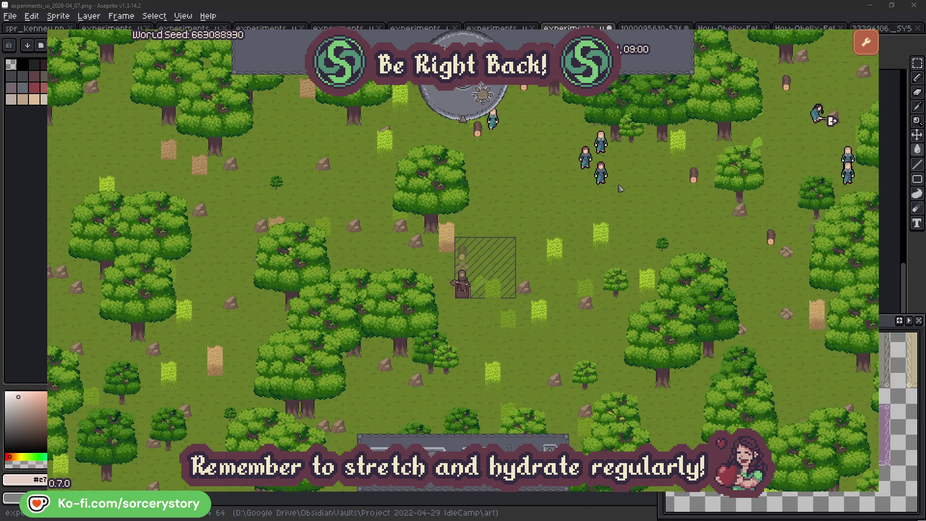
# Follow Character2 and its target oak tree, then open villager Character0's details.
pyautogui.click(621, 189)
pyautogui.click(719, 225)
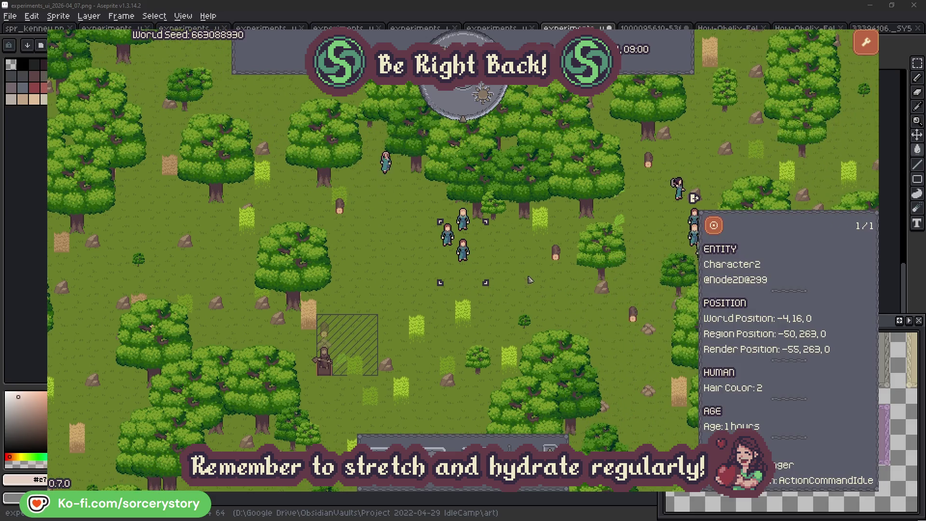
pyautogui.click(530, 280)
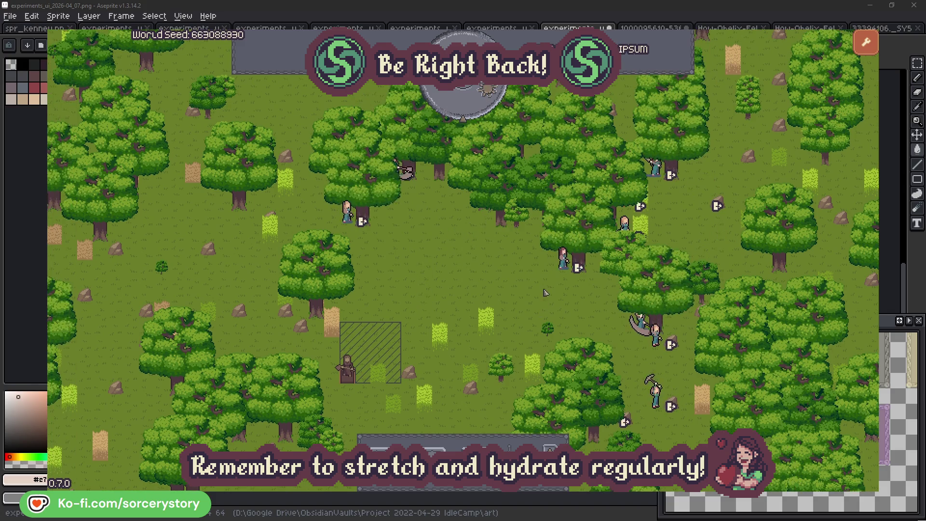
pyautogui.click(545, 292)
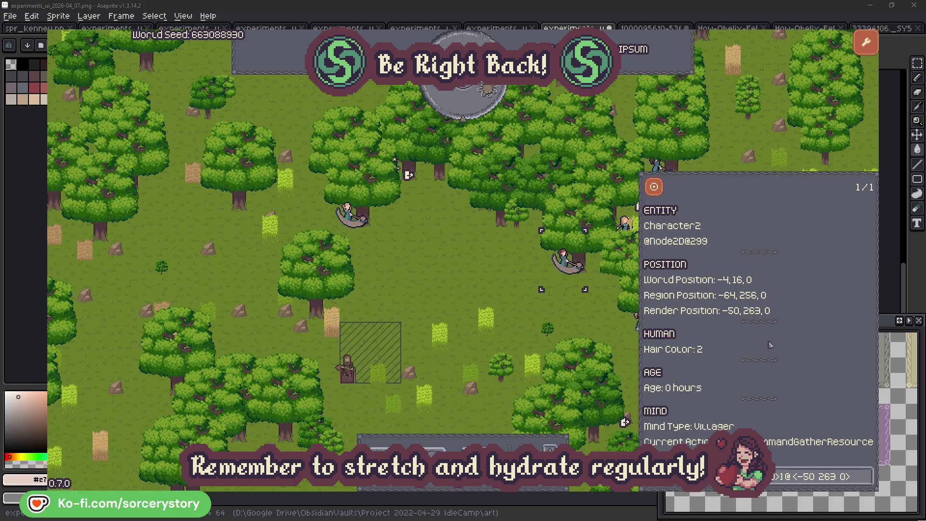
pyautogui.click(867, 483)
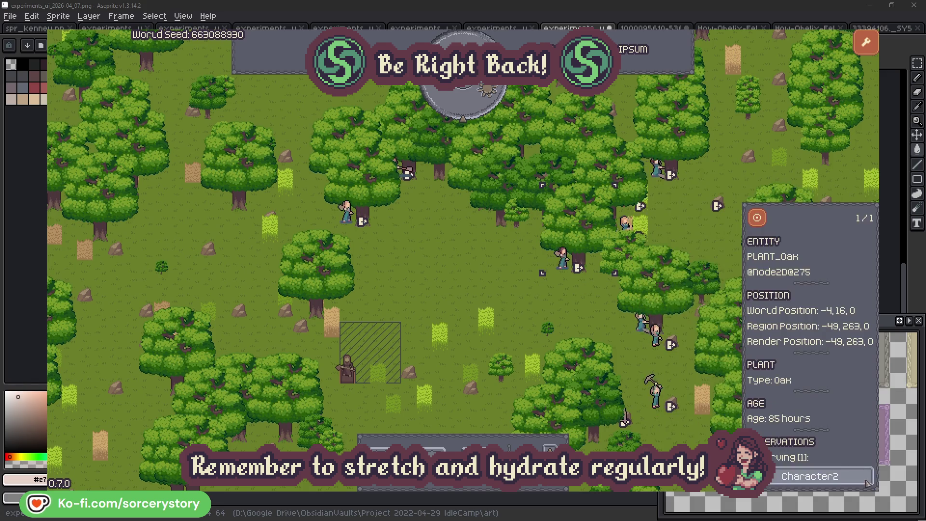
pyautogui.click(867, 483)
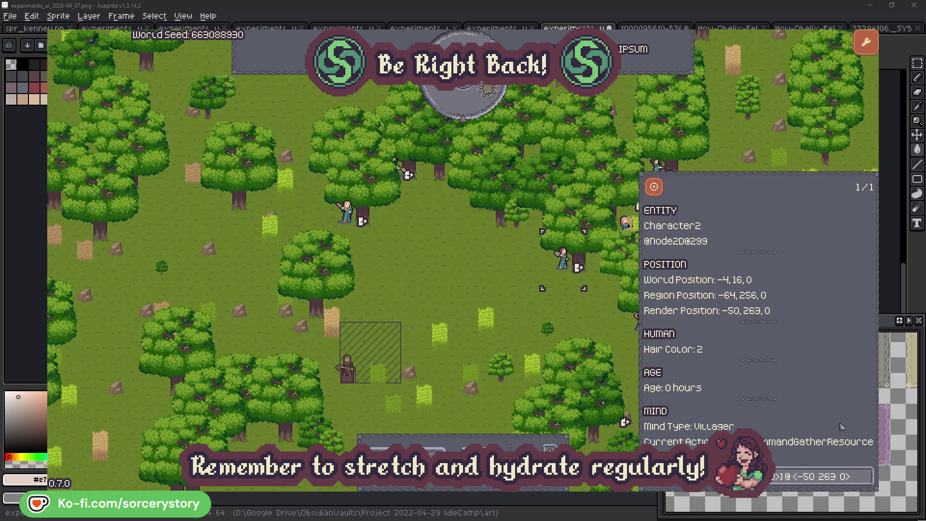
pyautogui.click(579, 321)
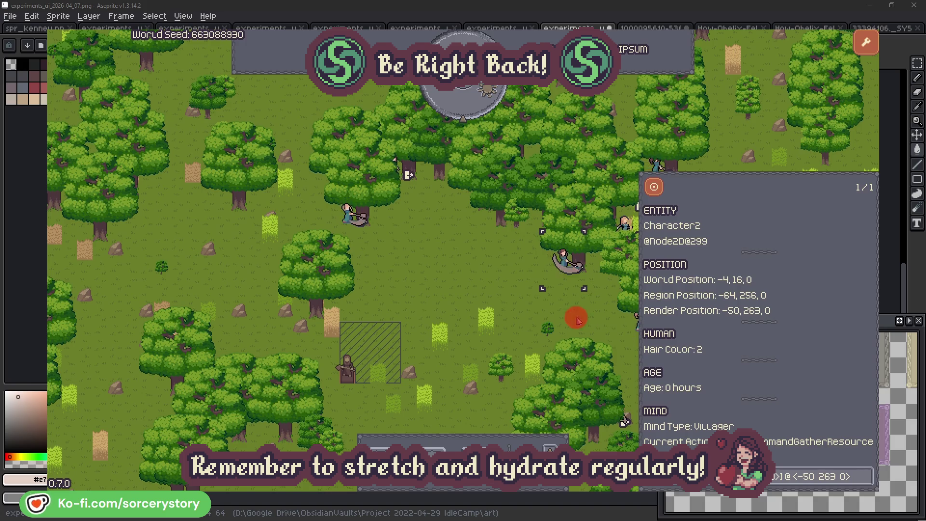
pyautogui.click(353, 227)
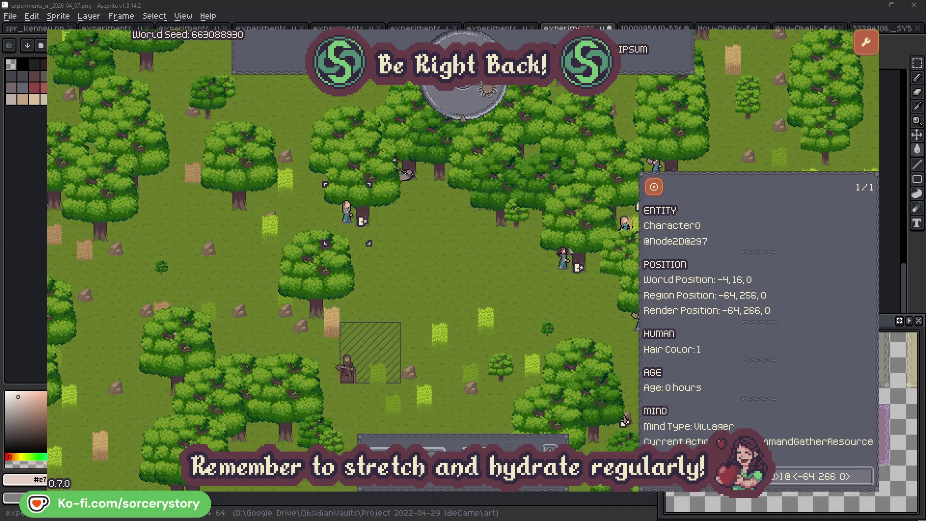
# Check Character0's target oak tree, close it, and pass one hour of game time.
pyautogui.click(867, 476)
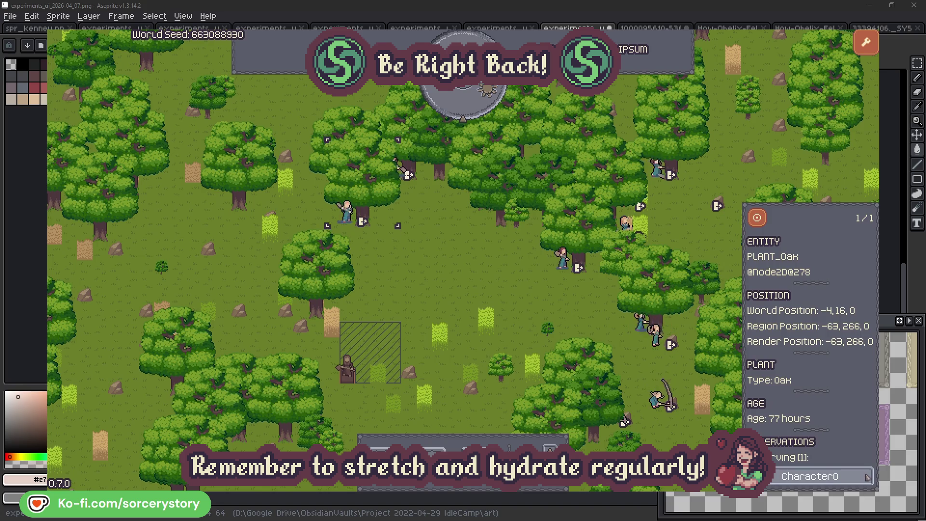
pyautogui.click(867, 476)
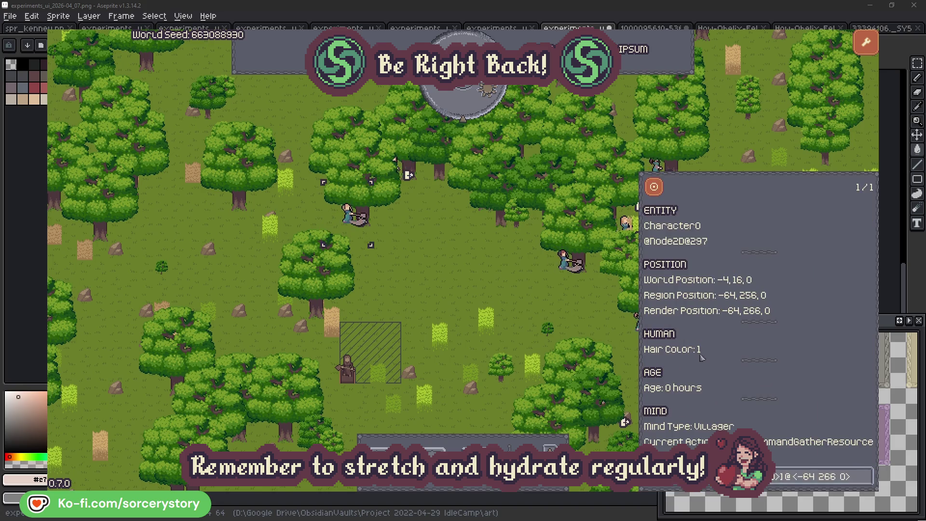
pyautogui.click(485, 291)
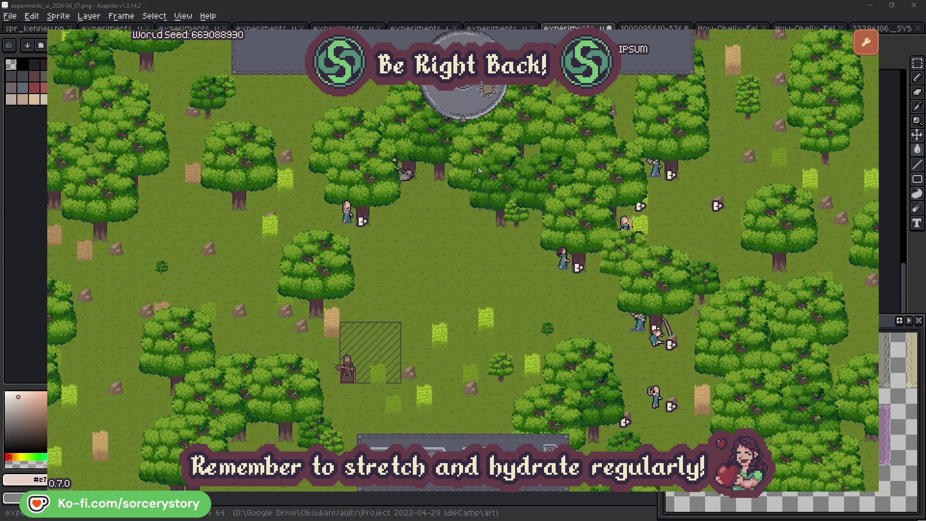
pyautogui.click(470, 109)
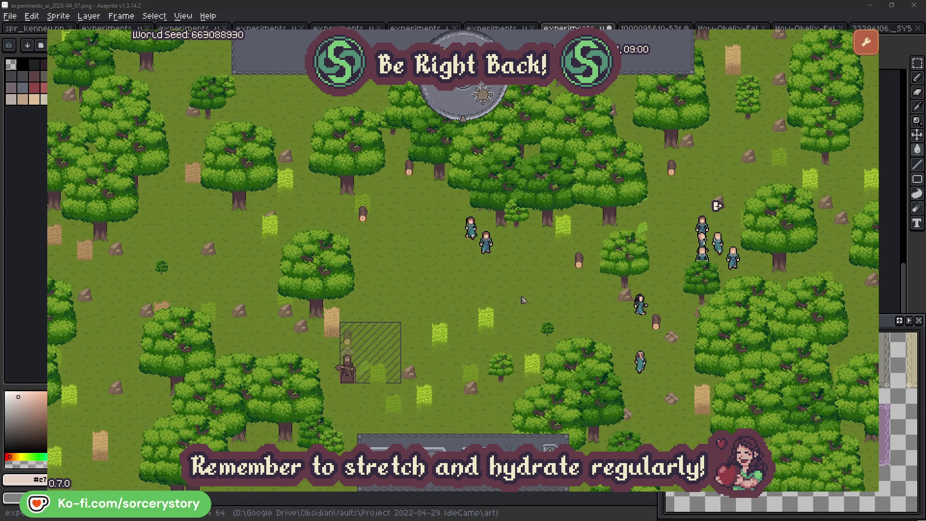
# Trace the wood pile through Character9 to its Herb pile and back to the Wood pile.
pyautogui.click(347, 340)
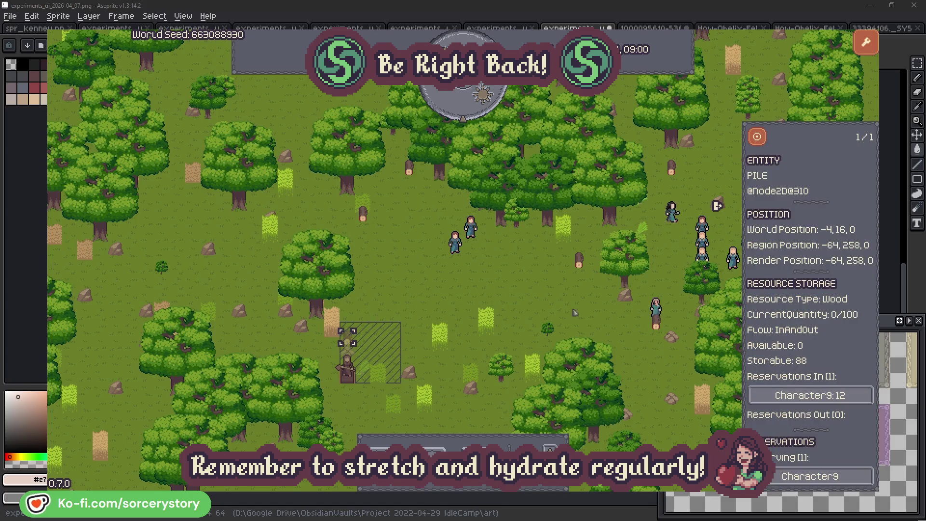
pyautogui.click(853, 398)
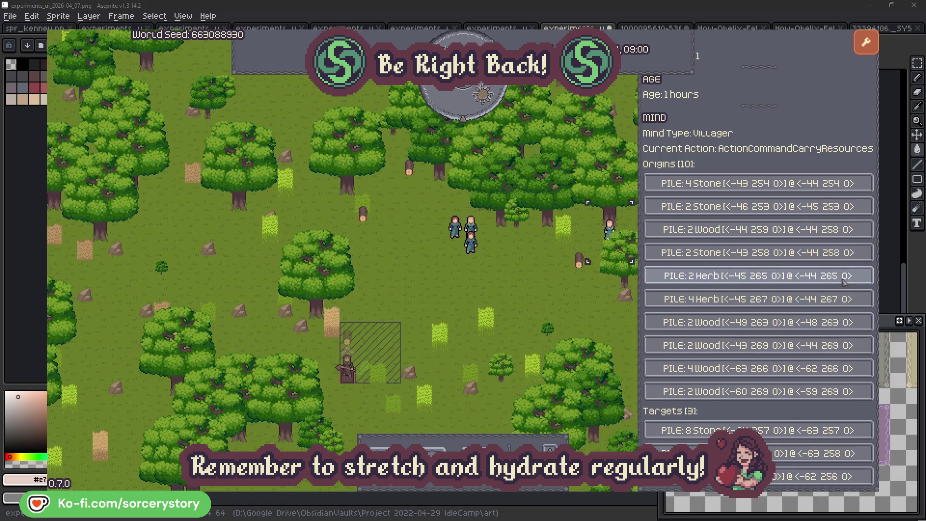
pyautogui.click(844, 280)
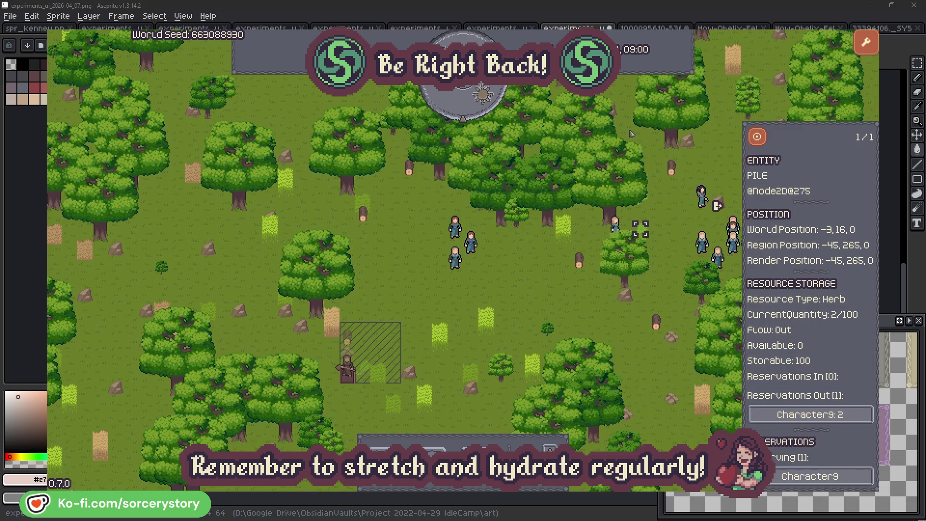
pyautogui.click(764, 141)
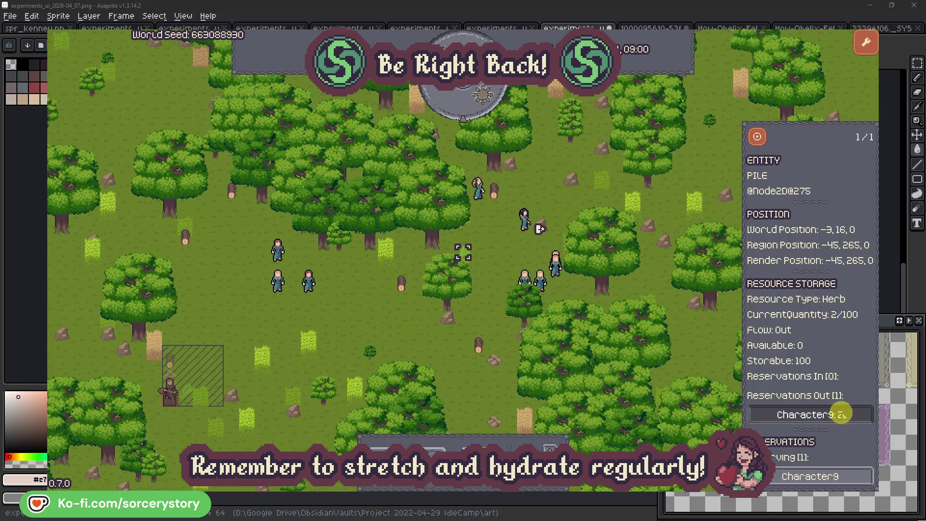
pyautogui.click(836, 414)
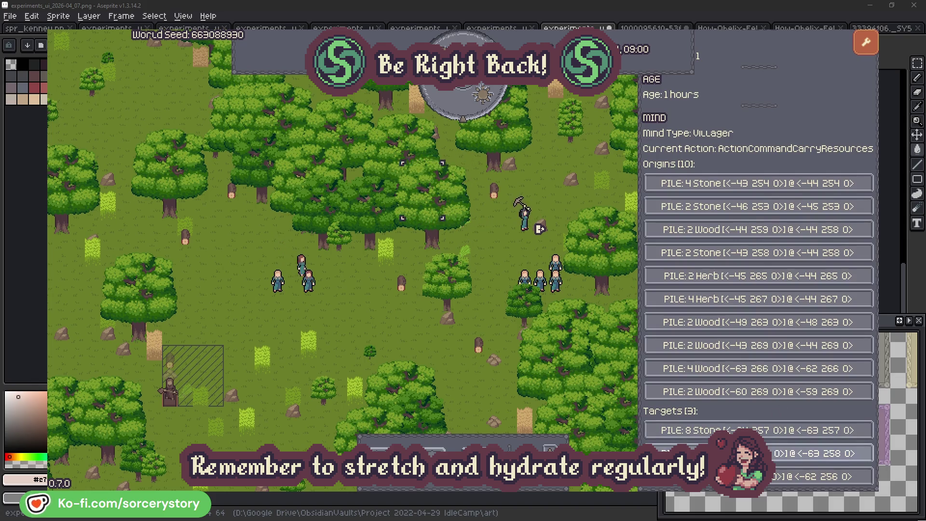
pyautogui.click(815, 453)
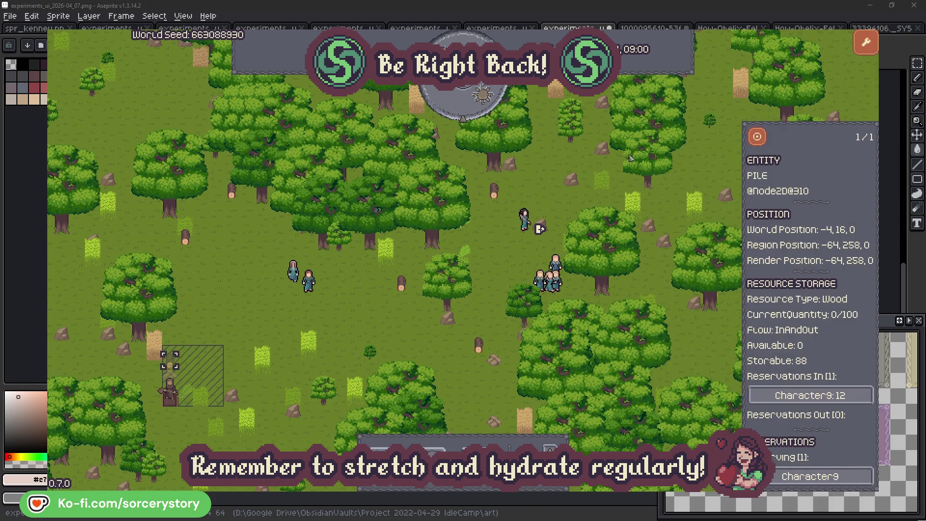
pyautogui.click(757, 139)
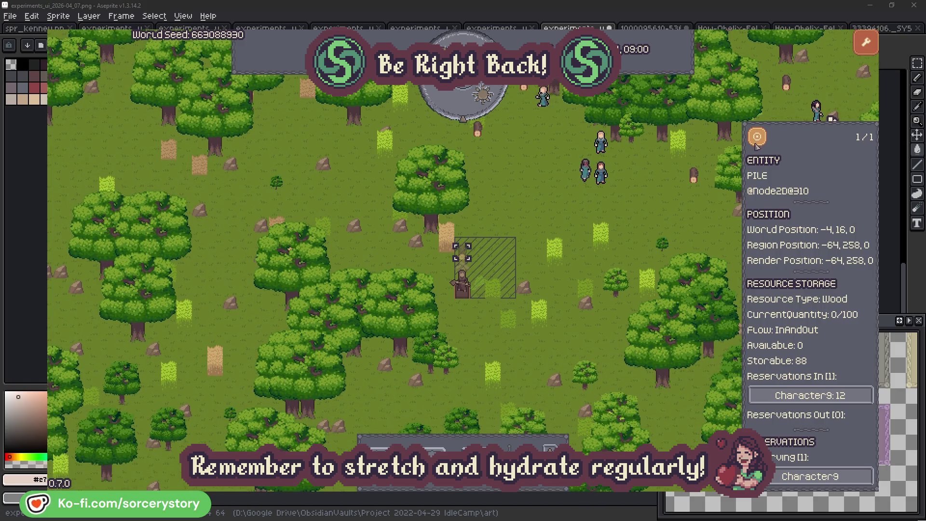
pyautogui.click(682, 213)
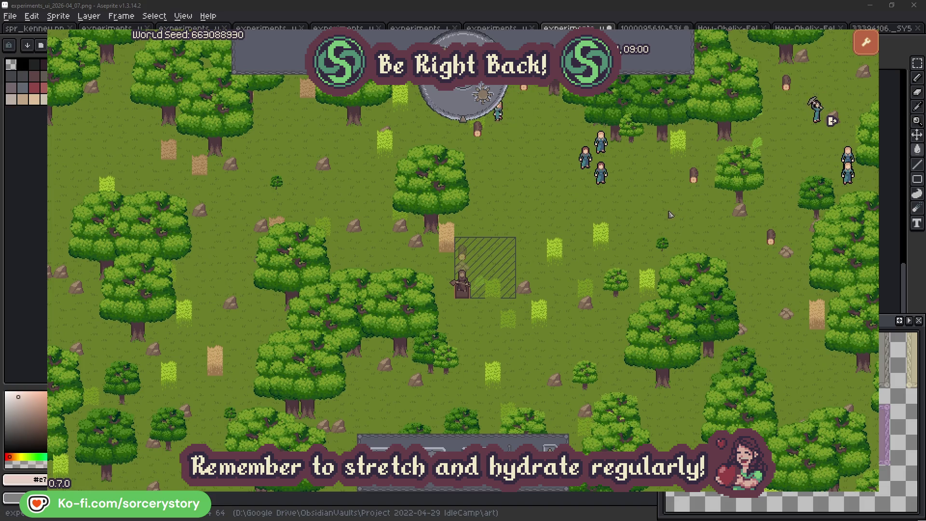
# Inspect villager Character2, centre the camera on it, and close the inspector.
pyautogui.click(612, 183)
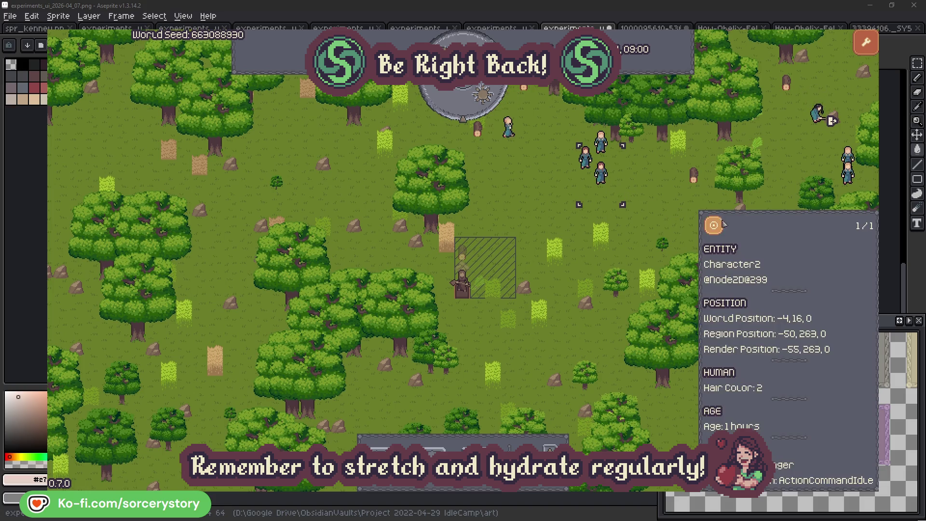
pyautogui.click(708, 231)
pyautogui.click(529, 278)
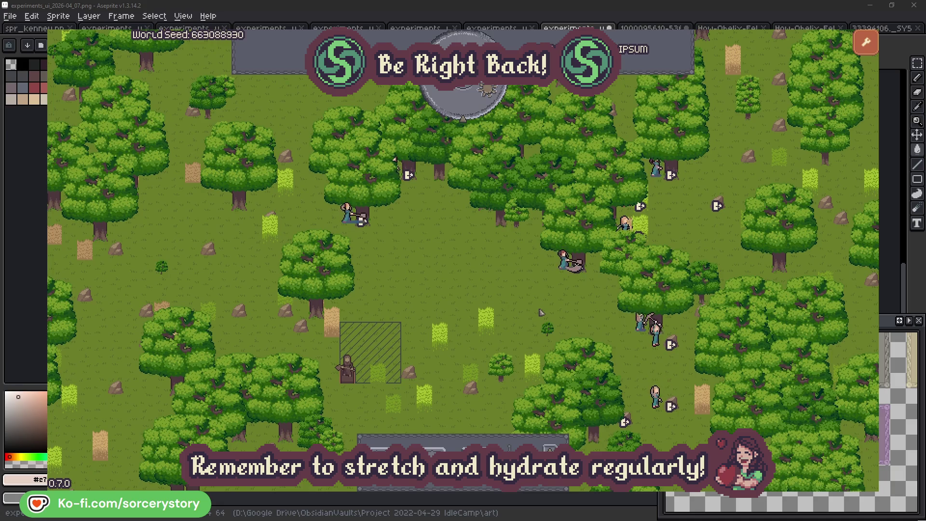
# Check the PLANT_Oak trees that Character2 and Character0 are working on.
pyautogui.click(563, 259)
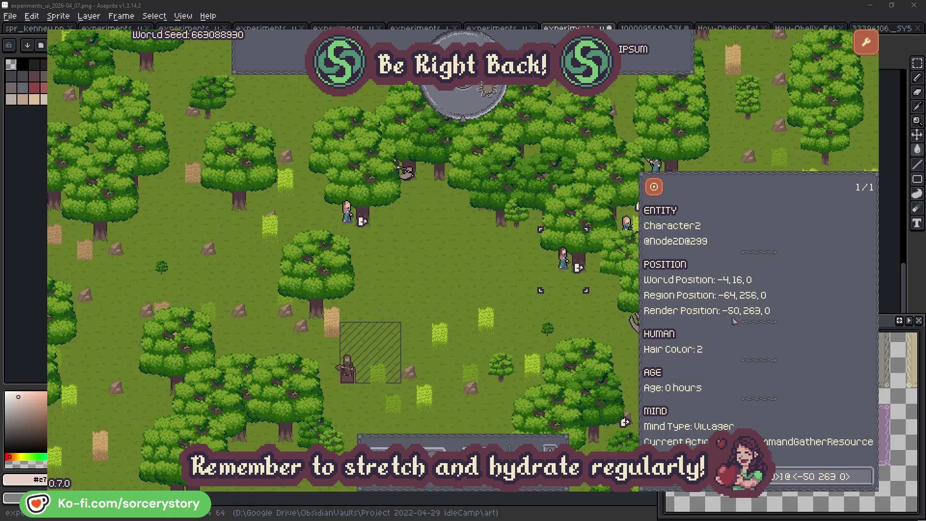
pyautogui.click(866, 482)
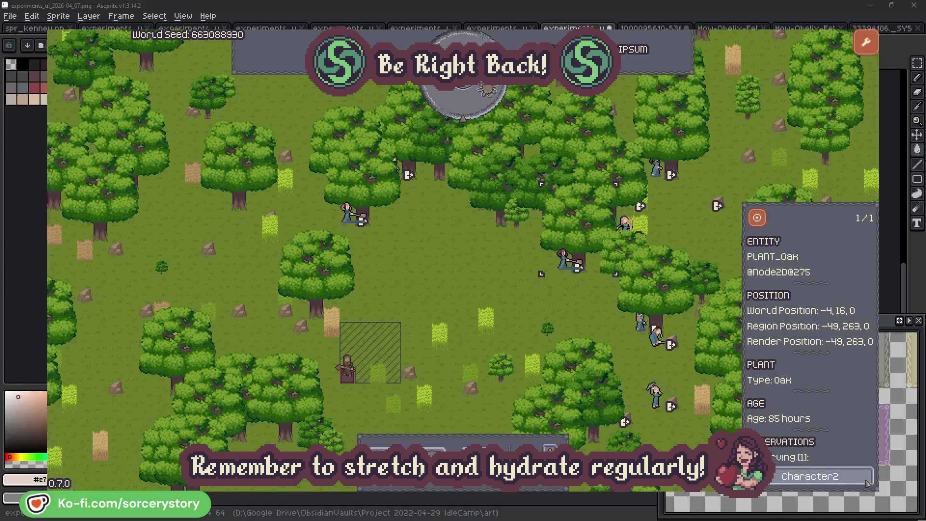
pyautogui.click(867, 483)
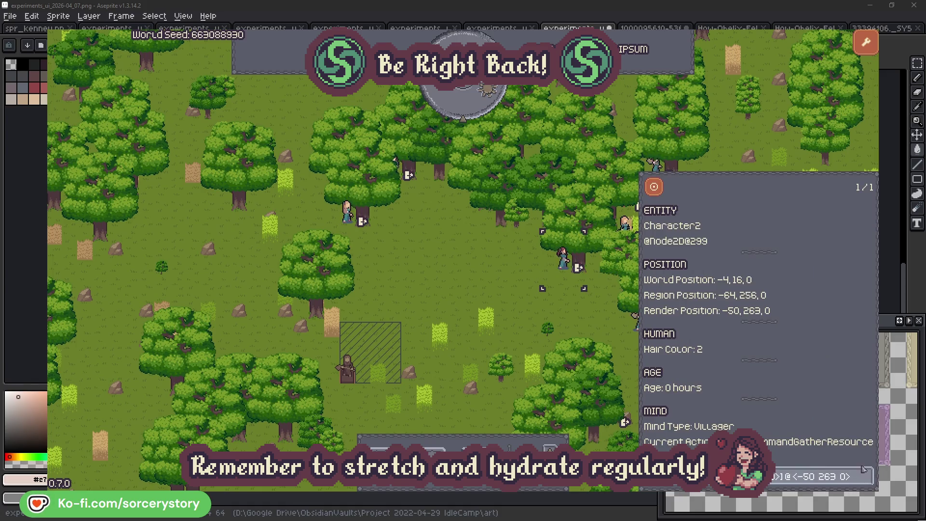
pyautogui.click(579, 321)
pyautogui.click(347, 213)
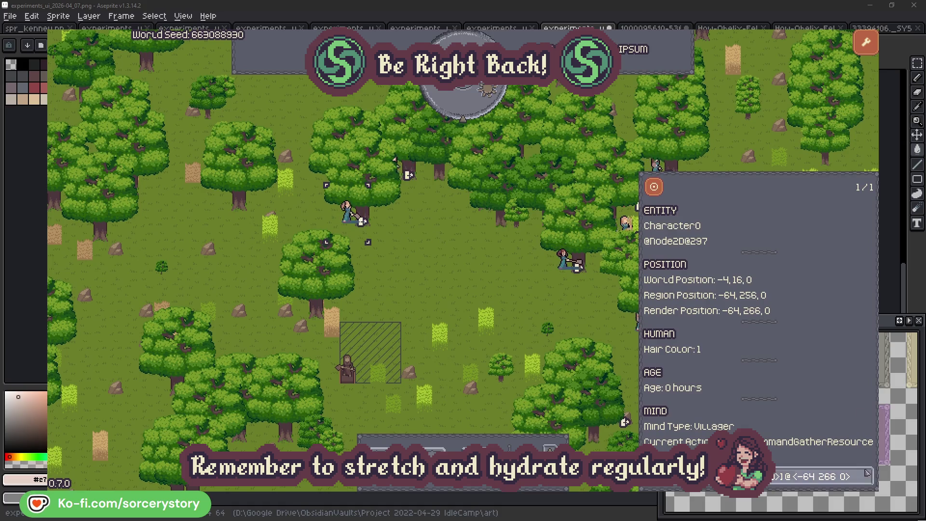
pyautogui.click(866, 476)
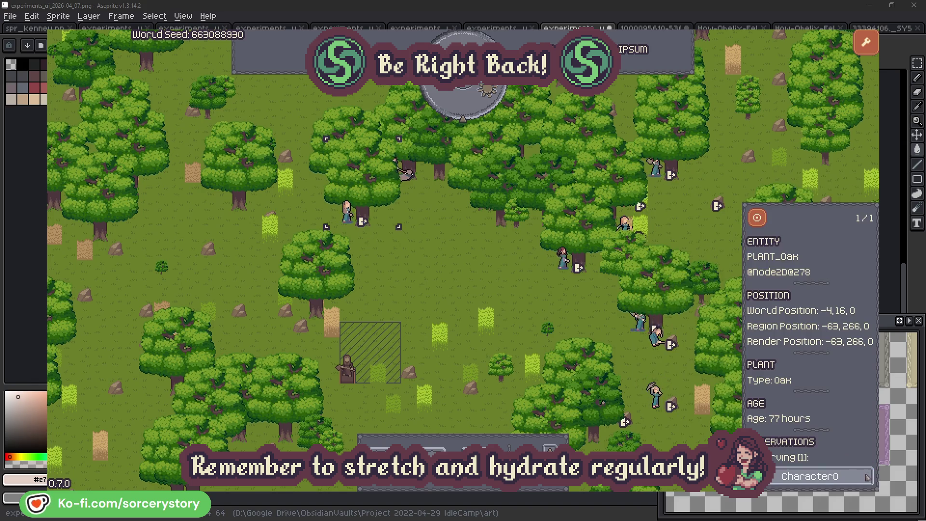
pyautogui.click(866, 477)
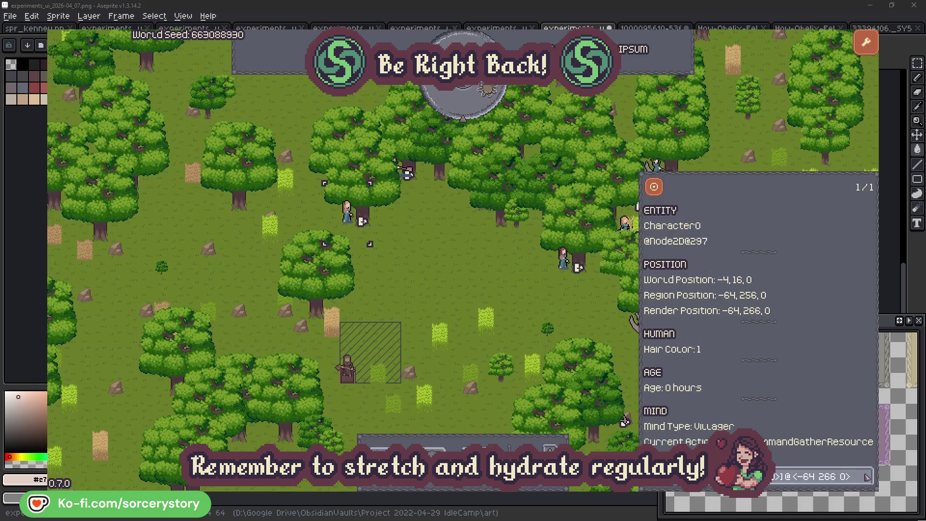
pyautogui.click(483, 288)
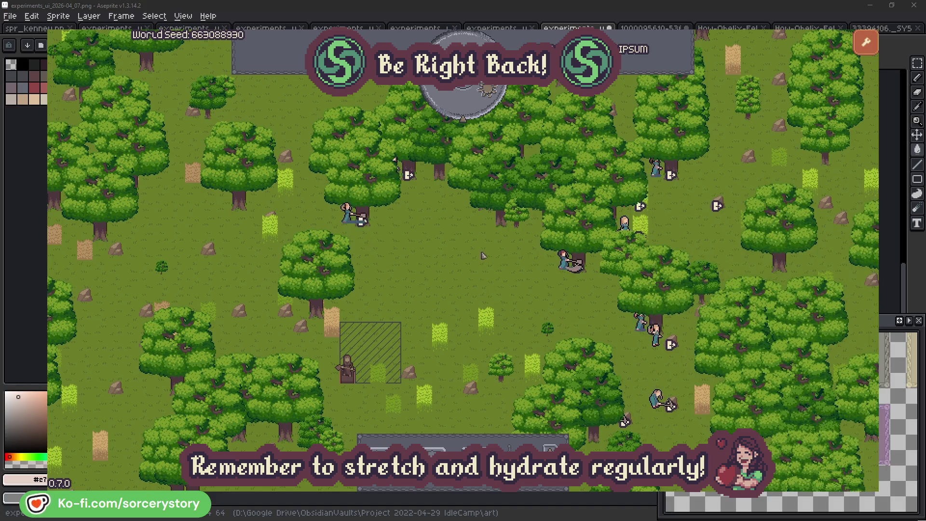
# Advance one hour, trace the Wood pile through Character9 to the Herb pile, then check Character2.
pyautogui.click(471, 109)
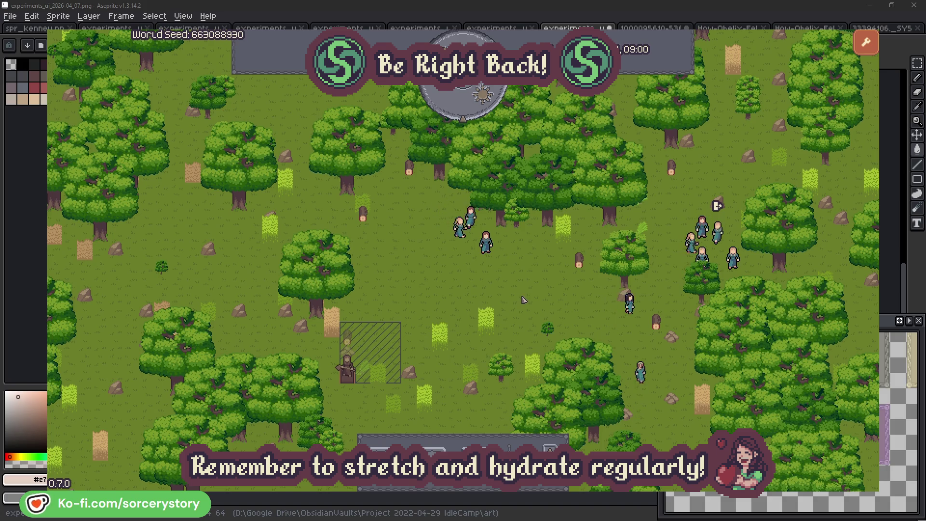
pyautogui.click(351, 342)
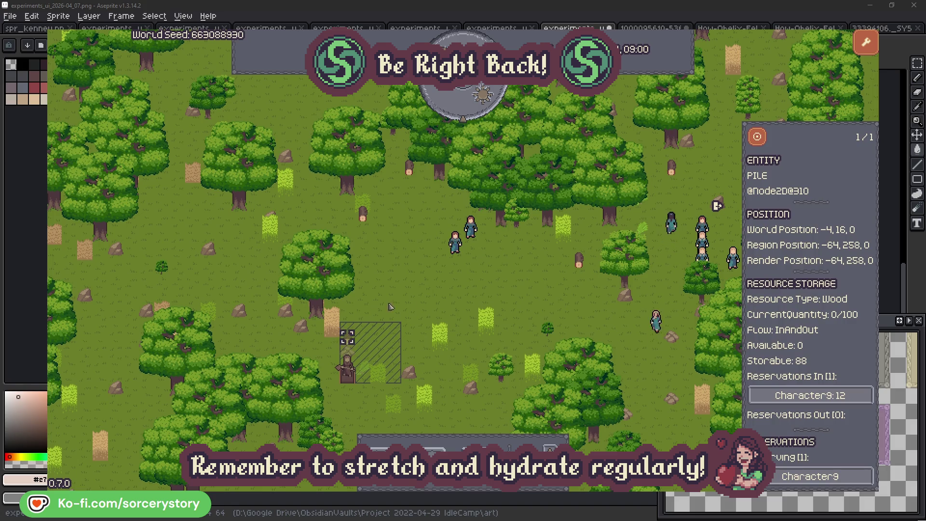
pyautogui.click(852, 396)
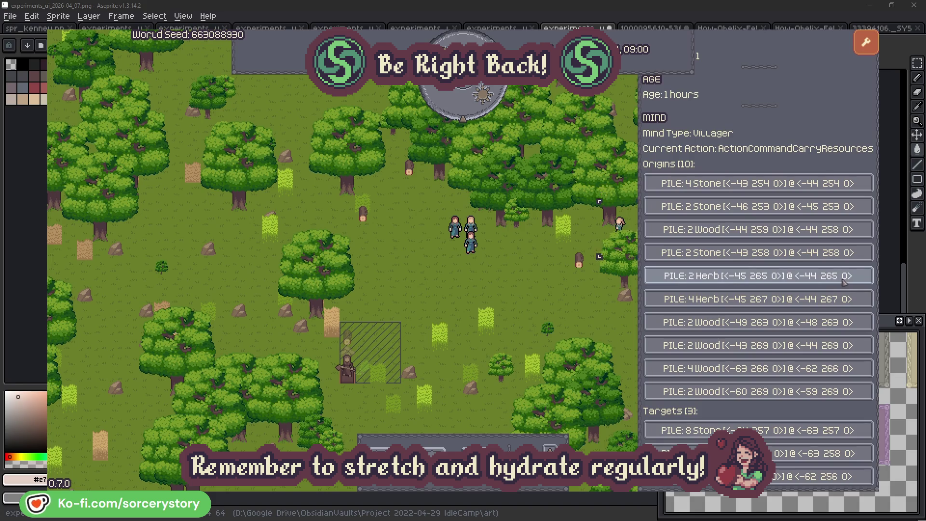
pyautogui.click(844, 278)
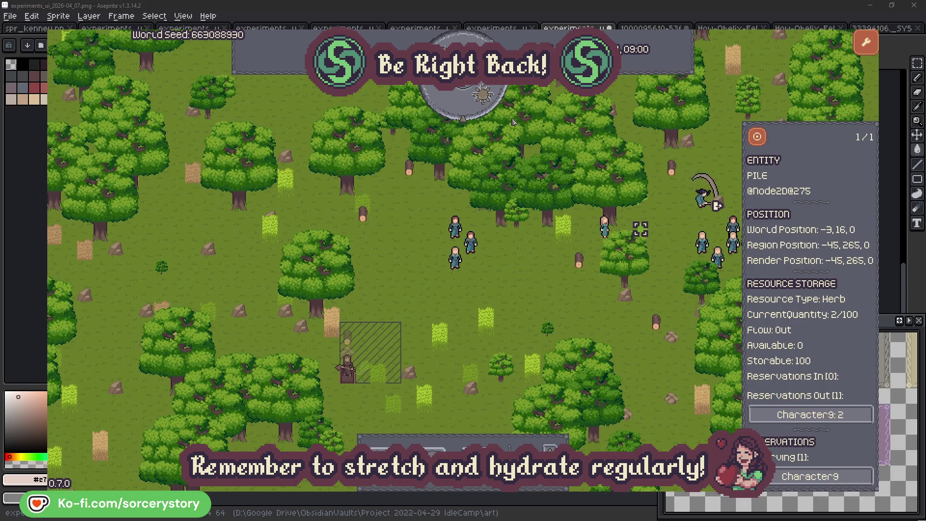
pyautogui.click(758, 137)
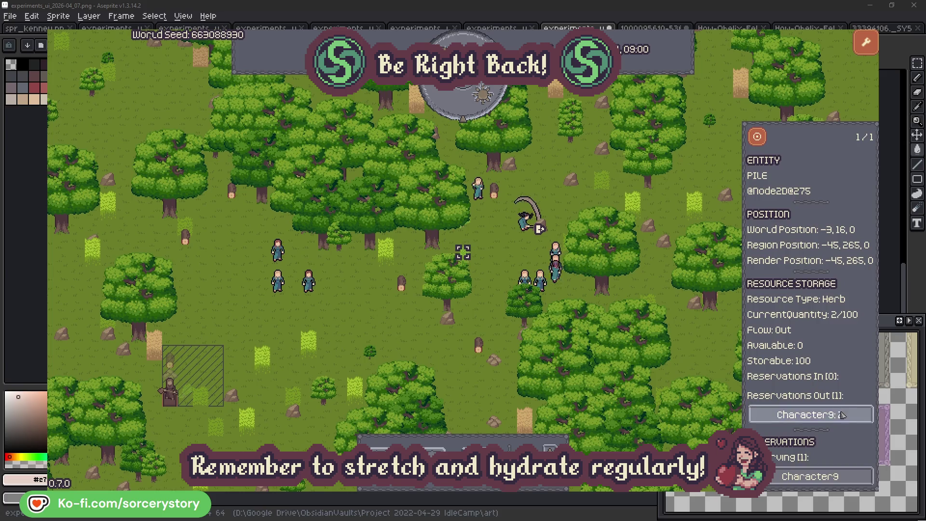
pyautogui.click(841, 414)
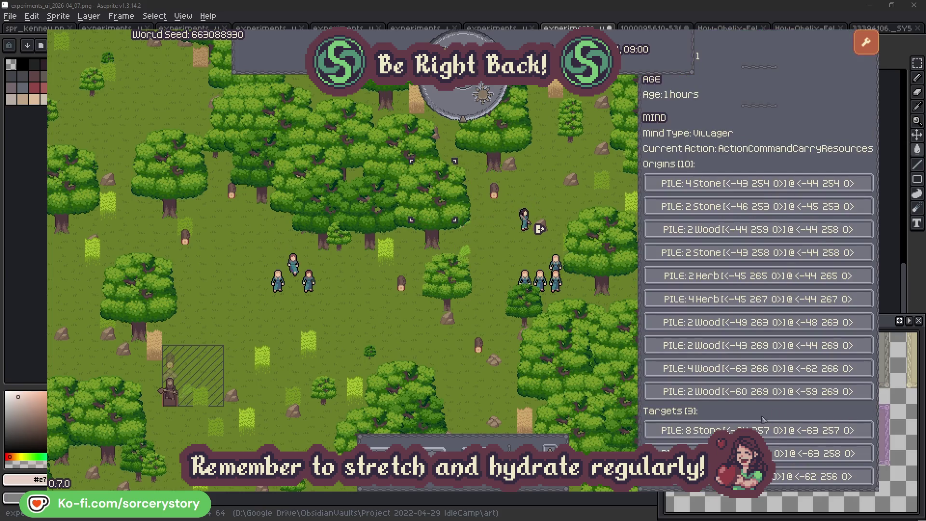
pyautogui.click(820, 453)
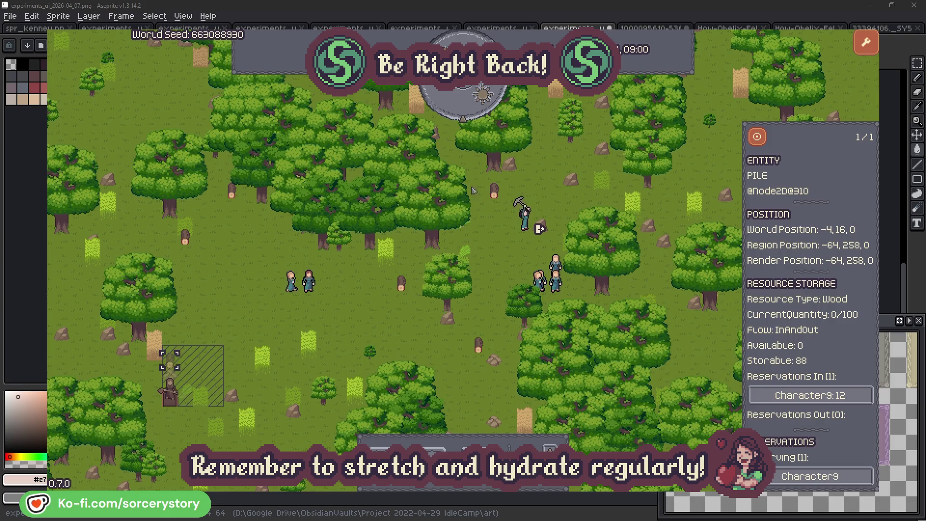
pyautogui.click(757, 140)
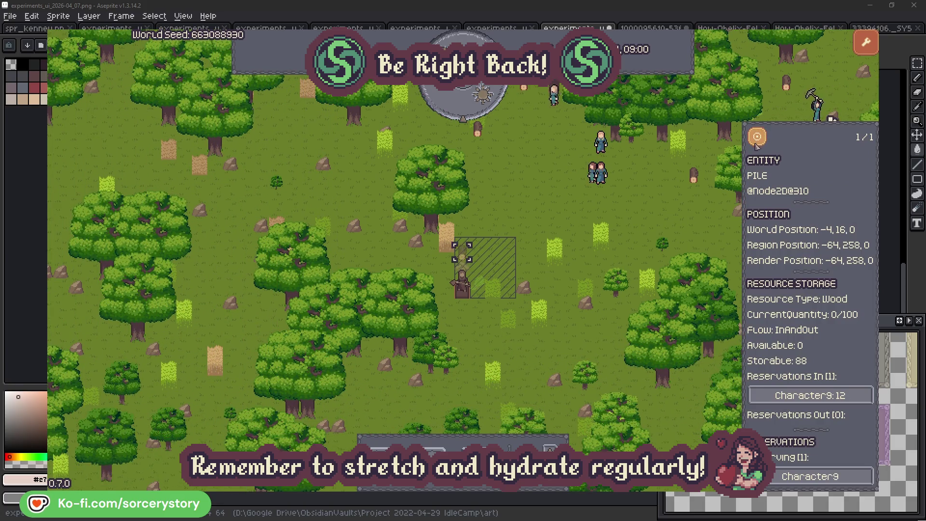
pyautogui.click(670, 215)
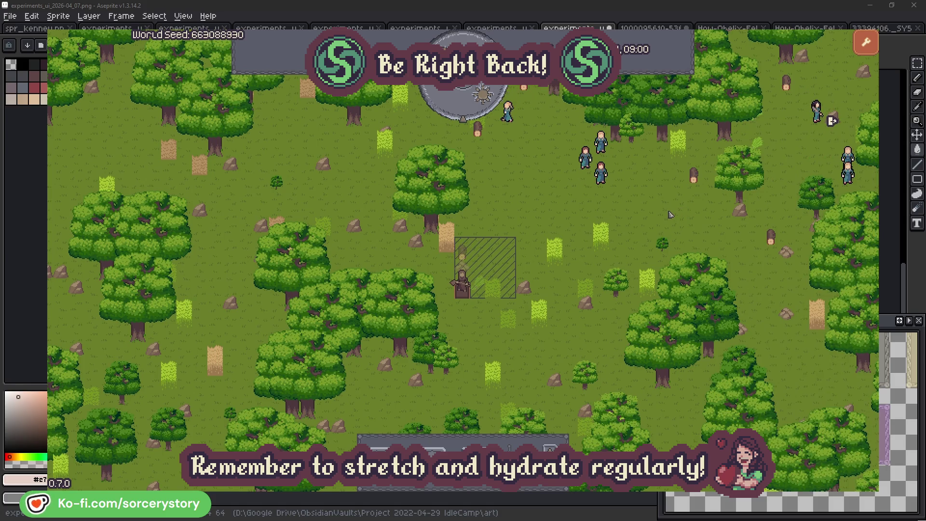
pyautogui.click(604, 178)
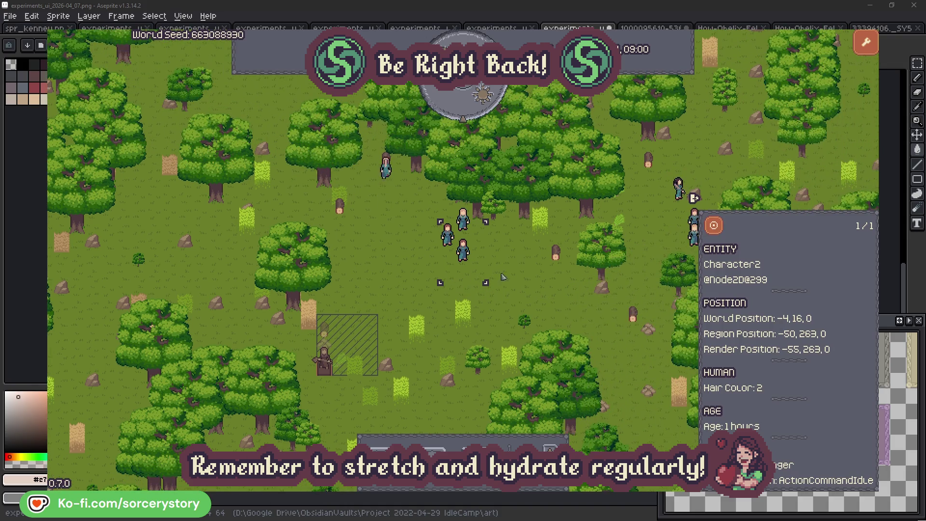
pyautogui.click(505, 277)
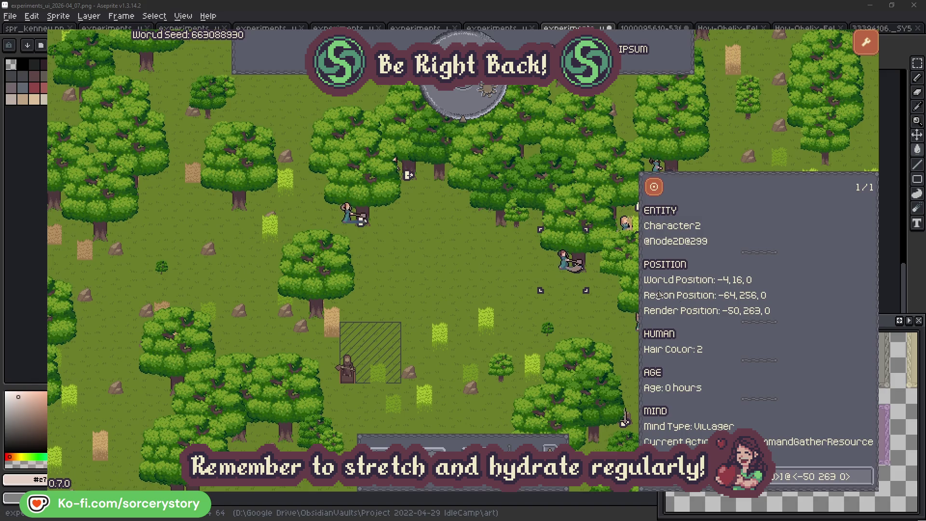
pyautogui.click(867, 483)
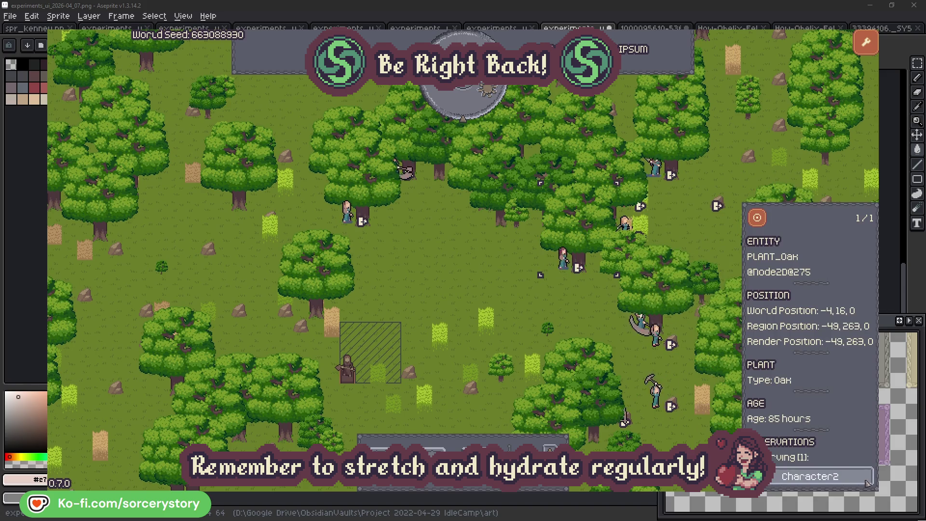
pyautogui.click(866, 483)
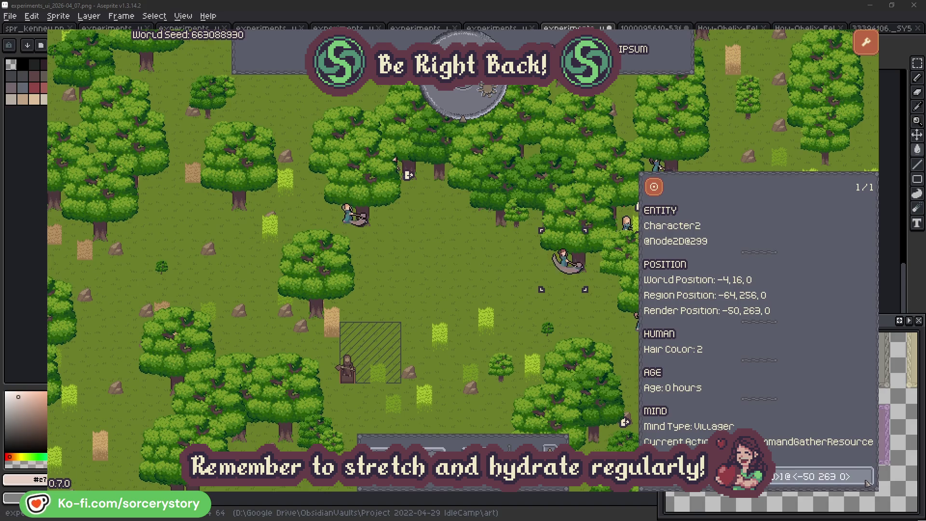
pyautogui.click(579, 320)
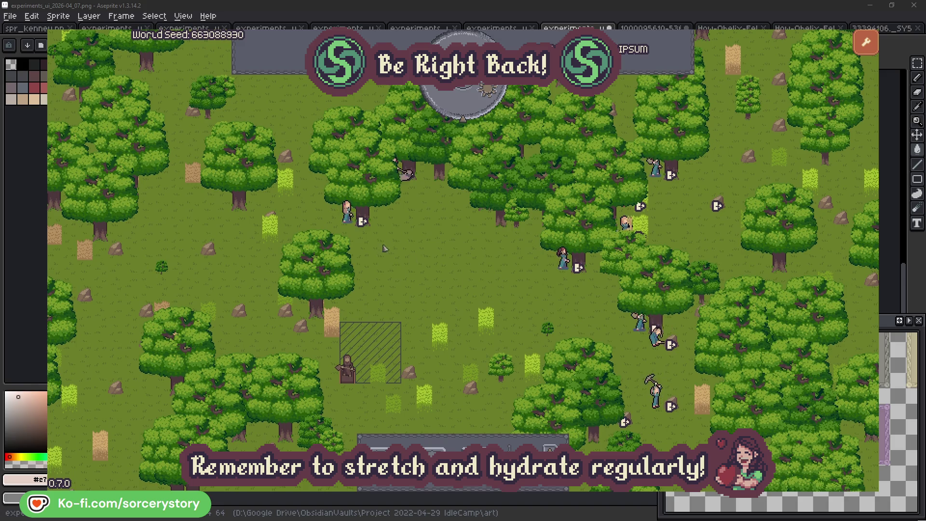
pyautogui.click(367, 240)
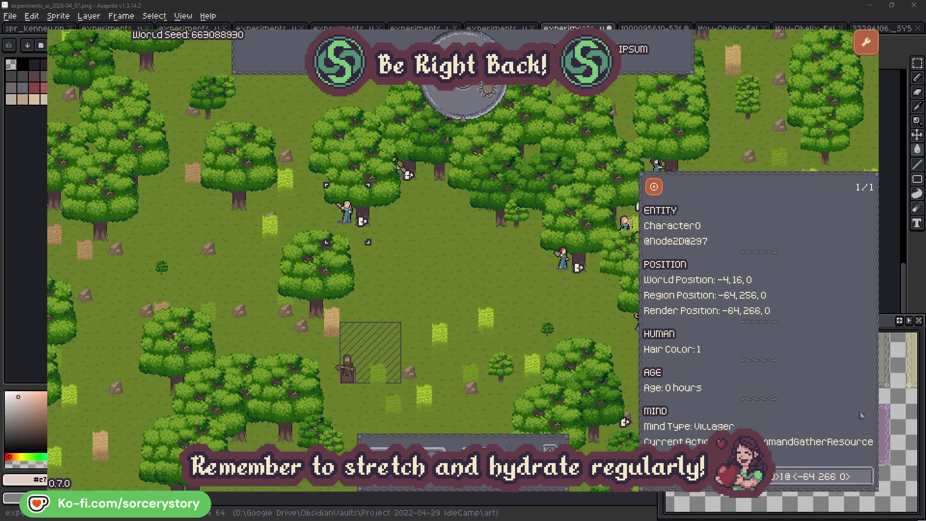
pyautogui.click(867, 476)
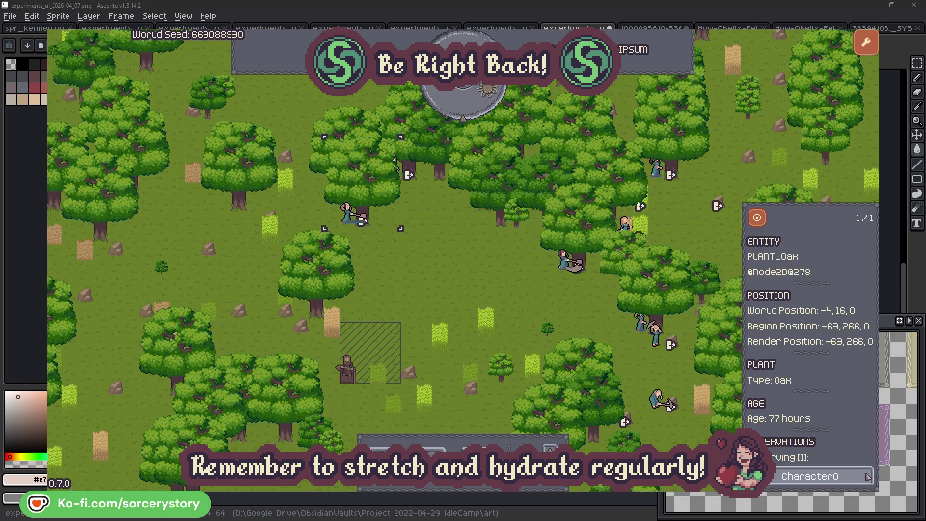
pyautogui.click(867, 477)
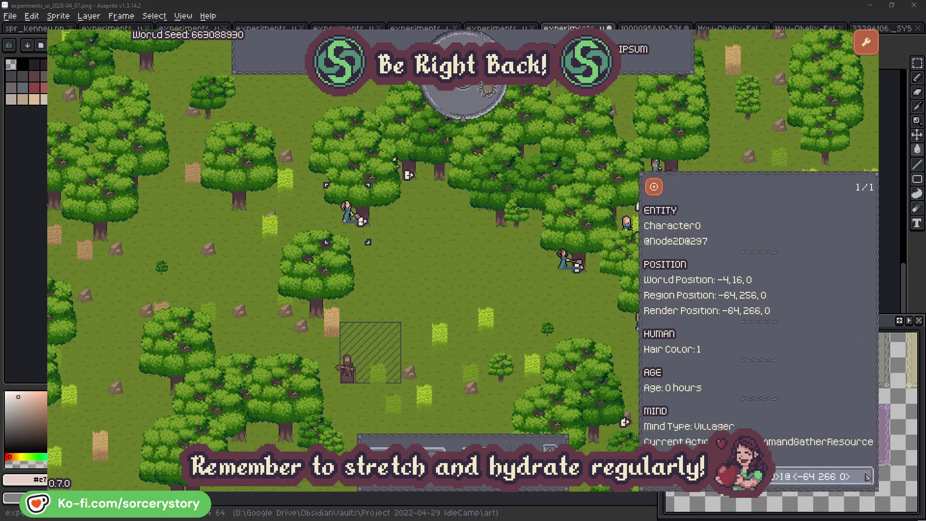
pyautogui.click(484, 290)
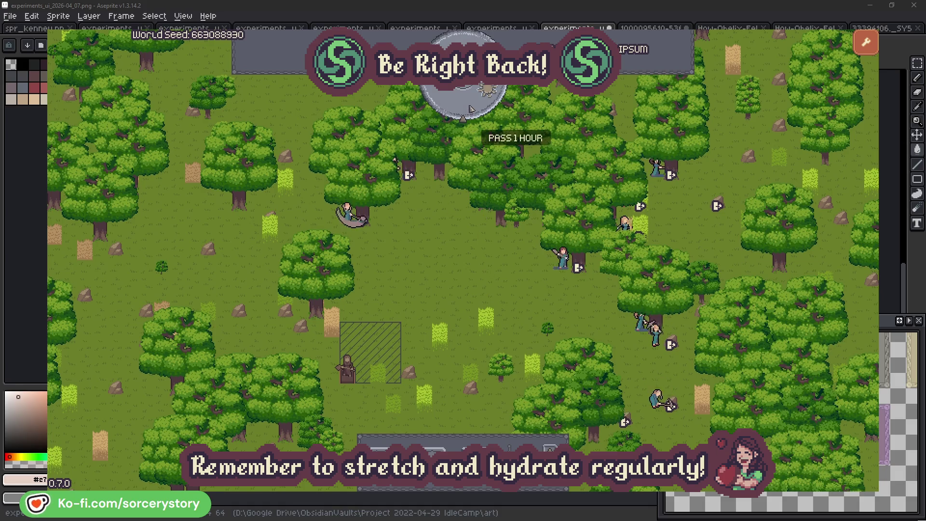
pyautogui.click(471, 108)
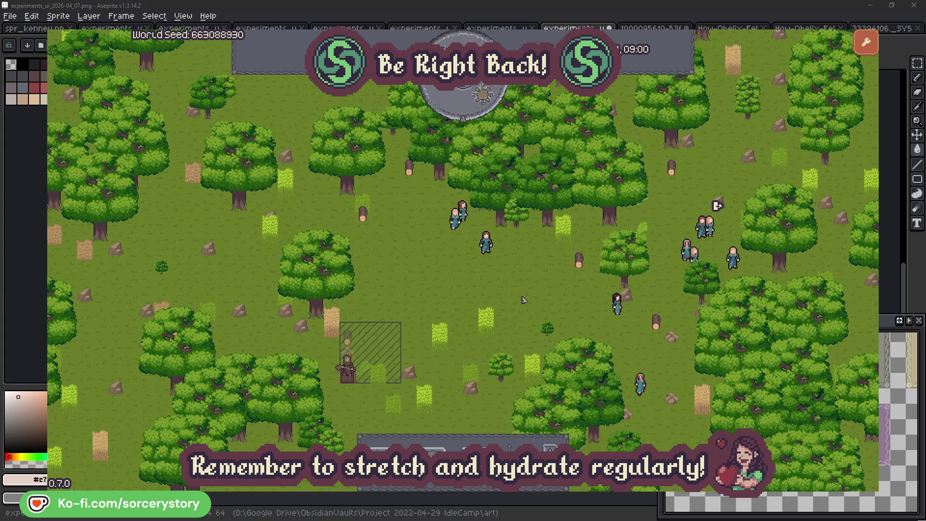
pyautogui.click(349, 340)
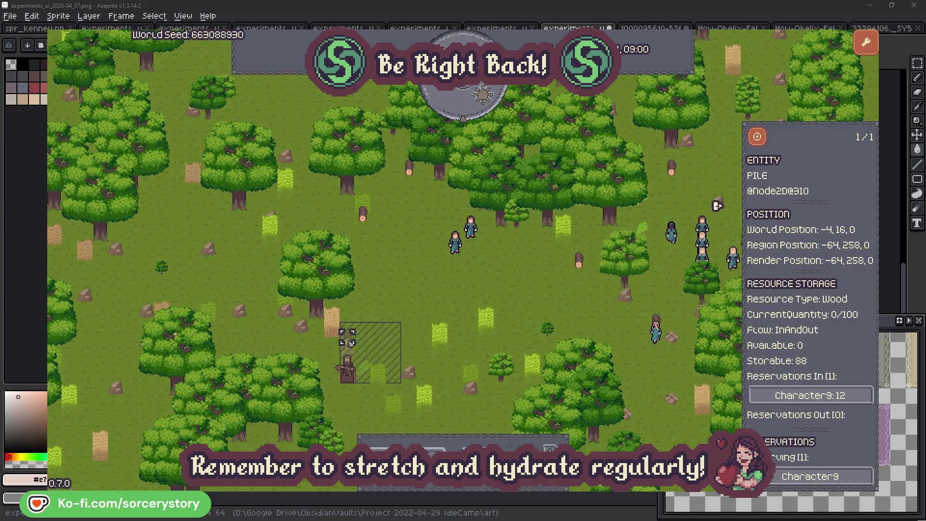
pyautogui.click(852, 396)
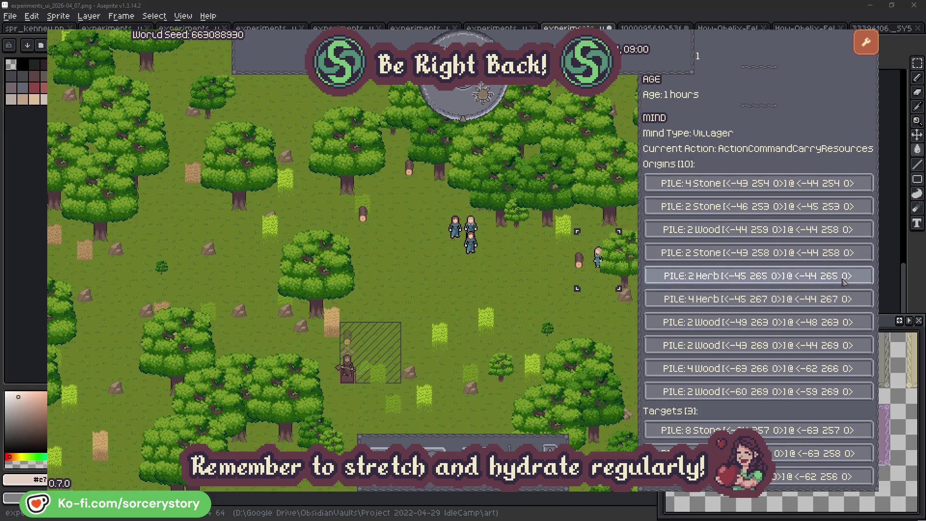
pyautogui.click(844, 279)
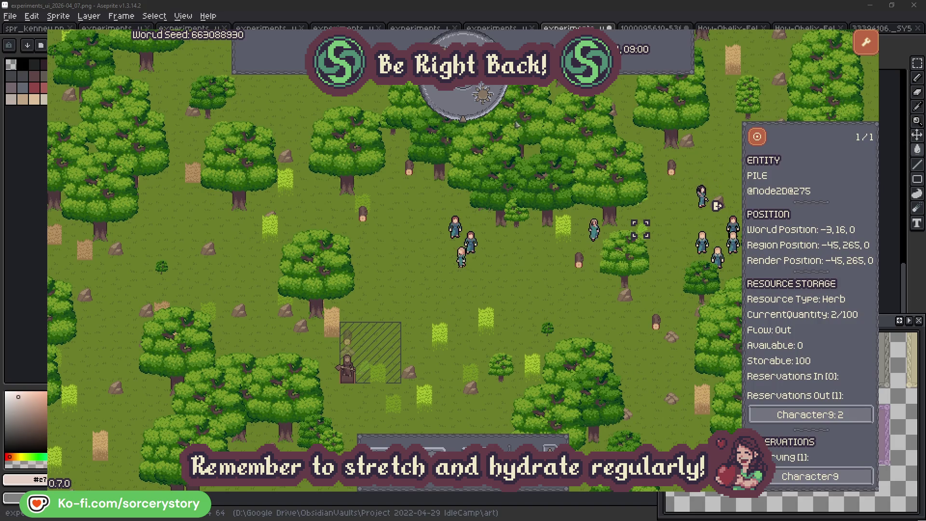
pyautogui.click(758, 137)
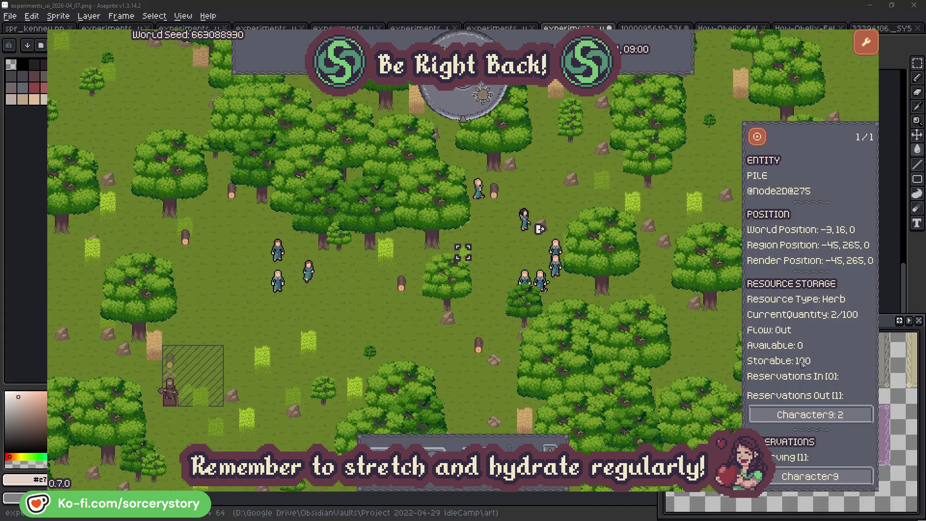
pyautogui.click(843, 415)
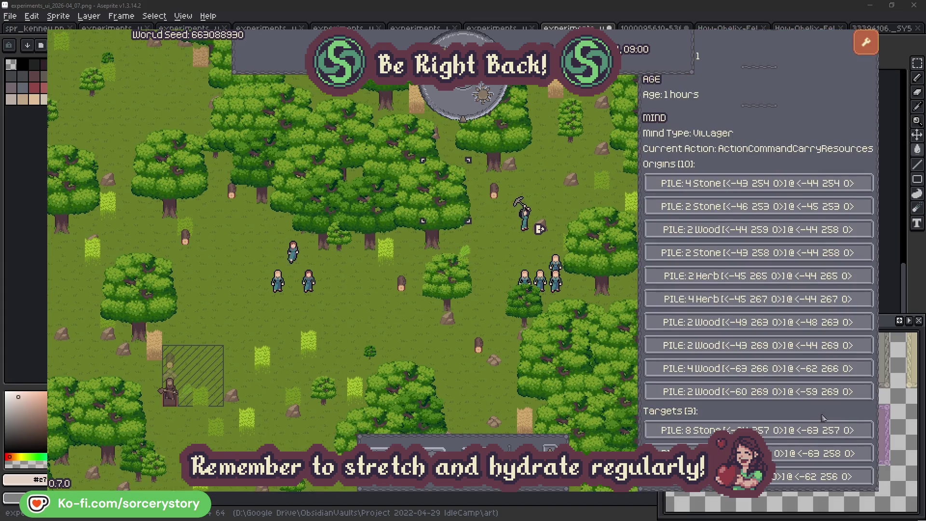
pyautogui.click(820, 453)
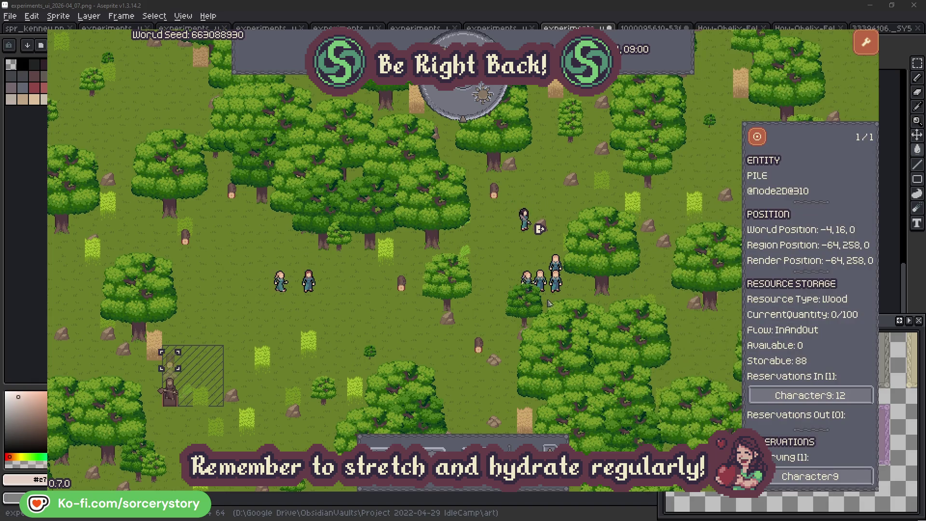
pyautogui.click(757, 141)
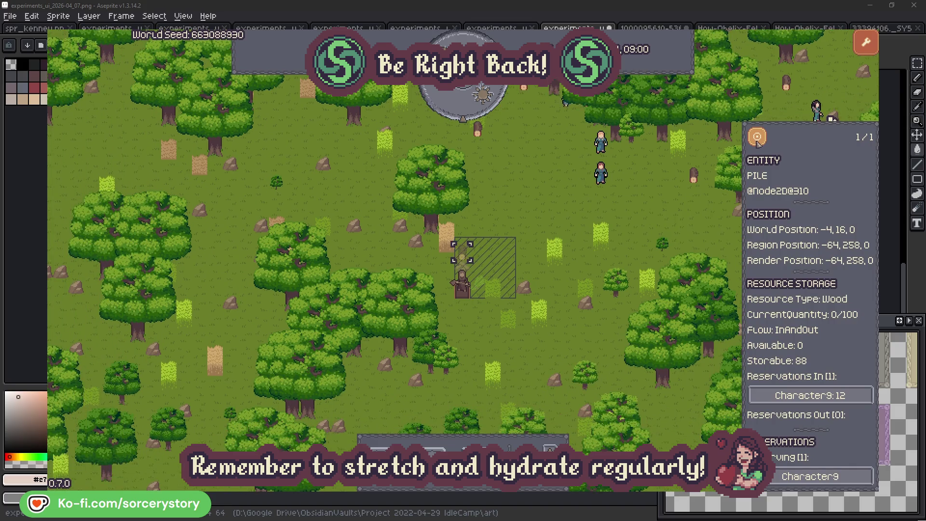
pyautogui.rightClick(678, 207)
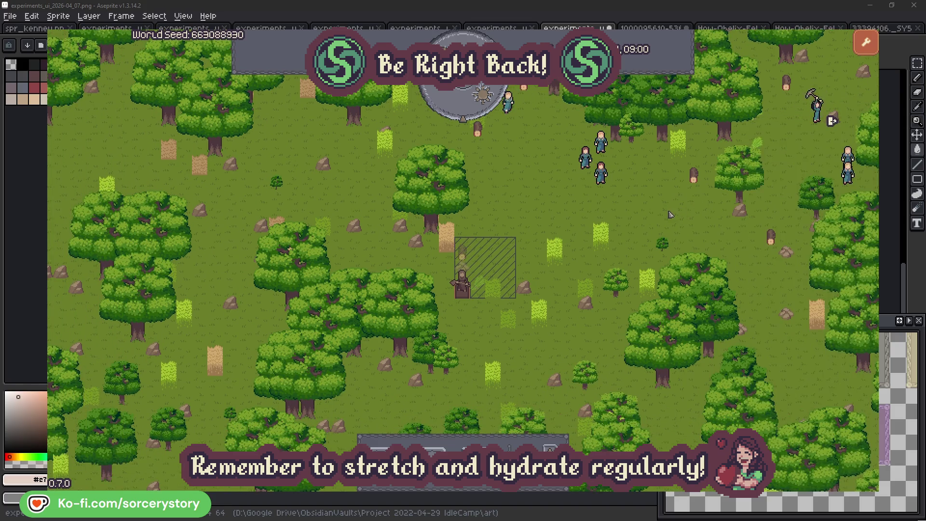
pyautogui.click(600, 174)
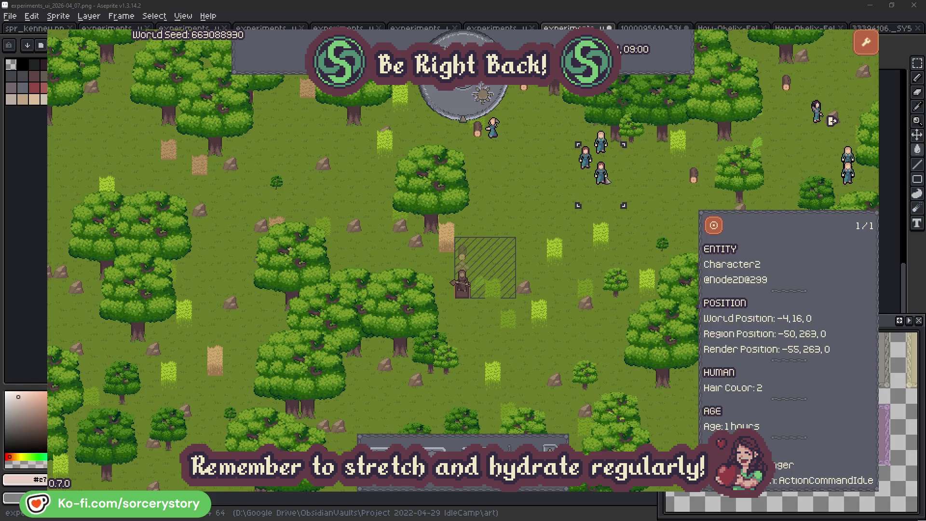
pyautogui.click(723, 224)
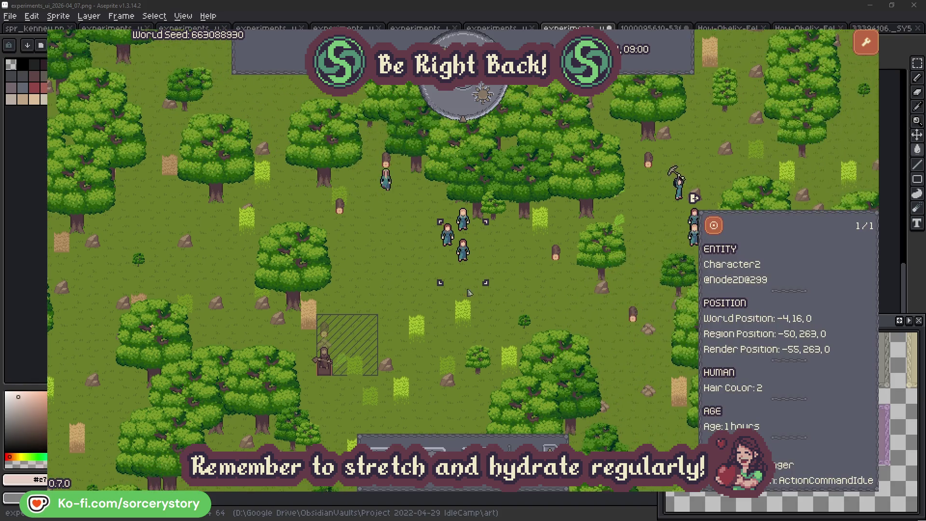
pyautogui.rightClick(530, 279)
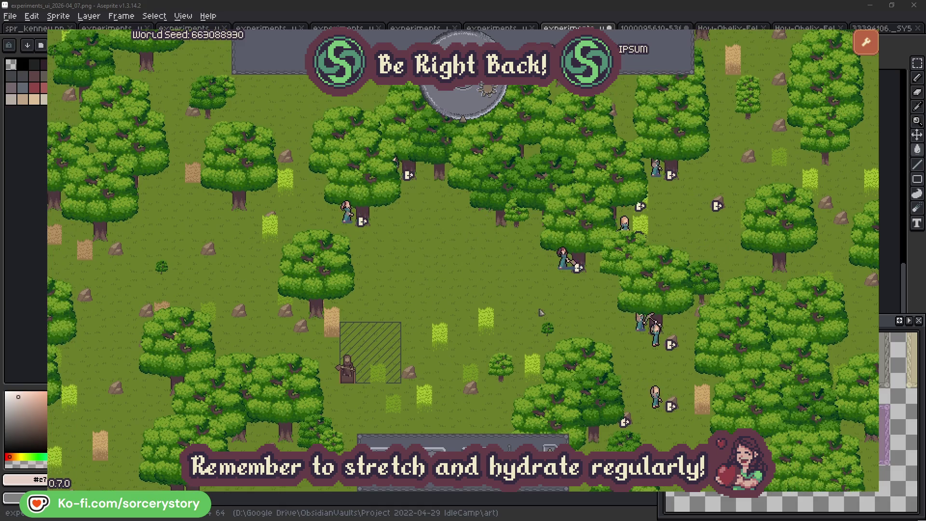
pyautogui.click(564, 258)
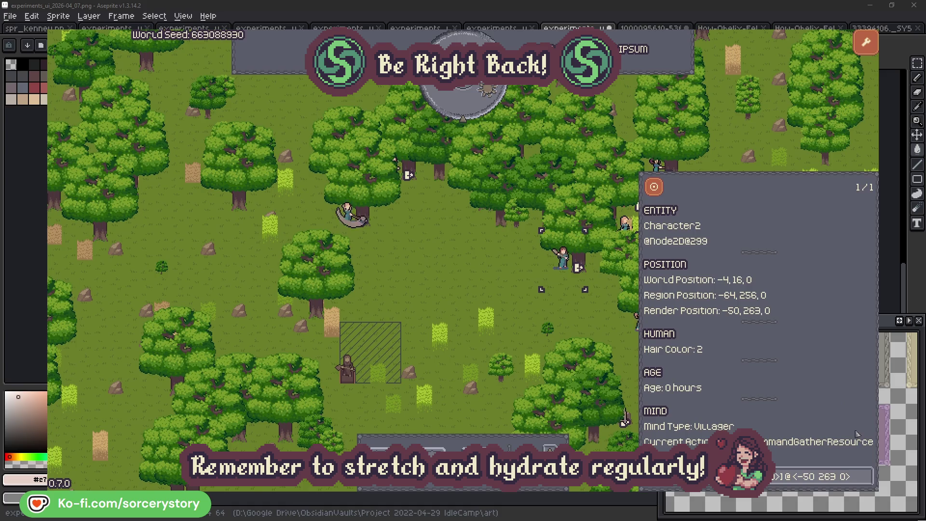
pyautogui.click(867, 483)
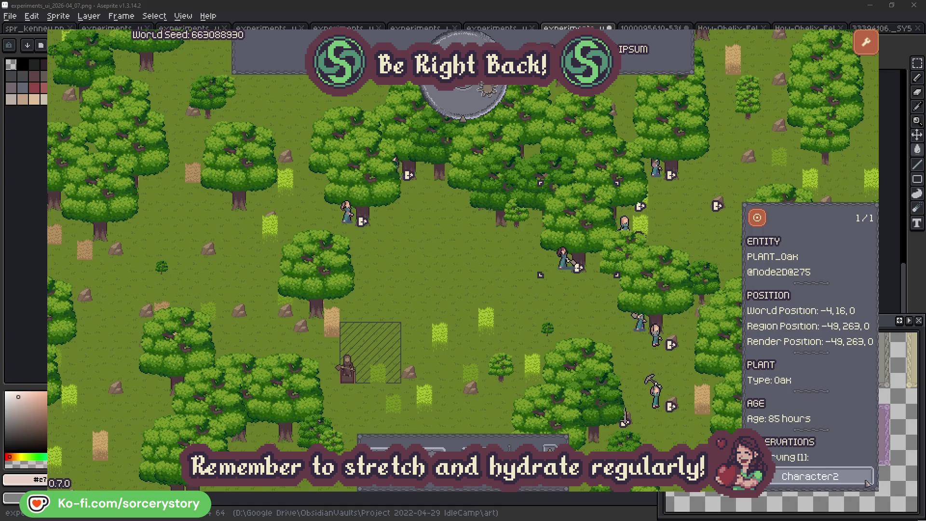
pyautogui.click(867, 483)
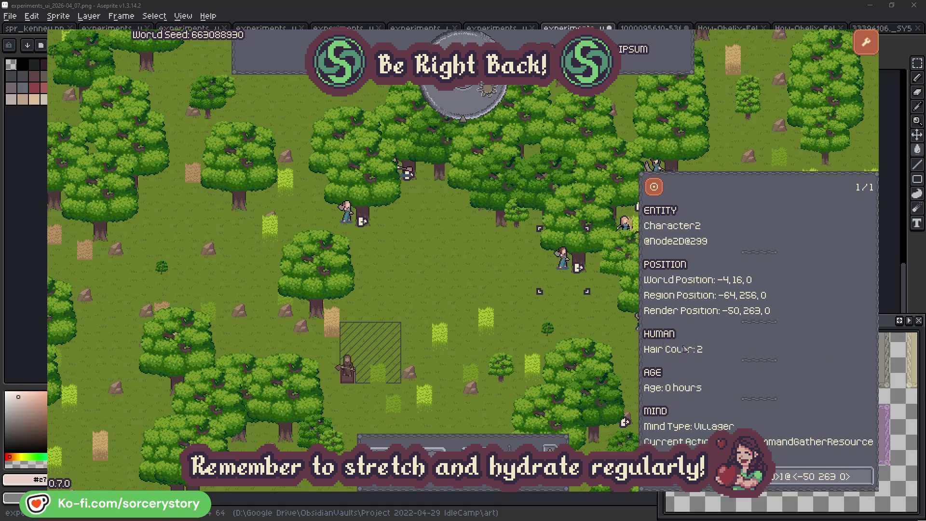
pyautogui.click(579, 322)
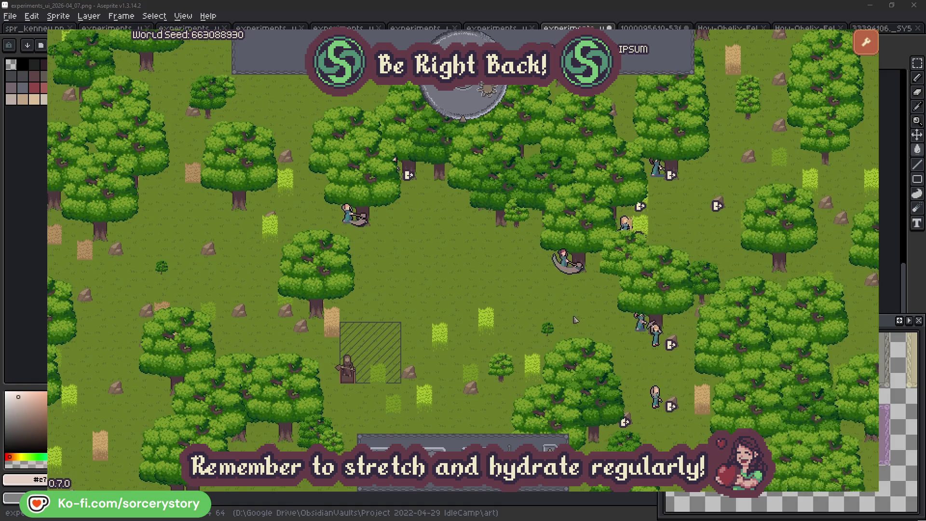
pyautogui.click(348, 213)
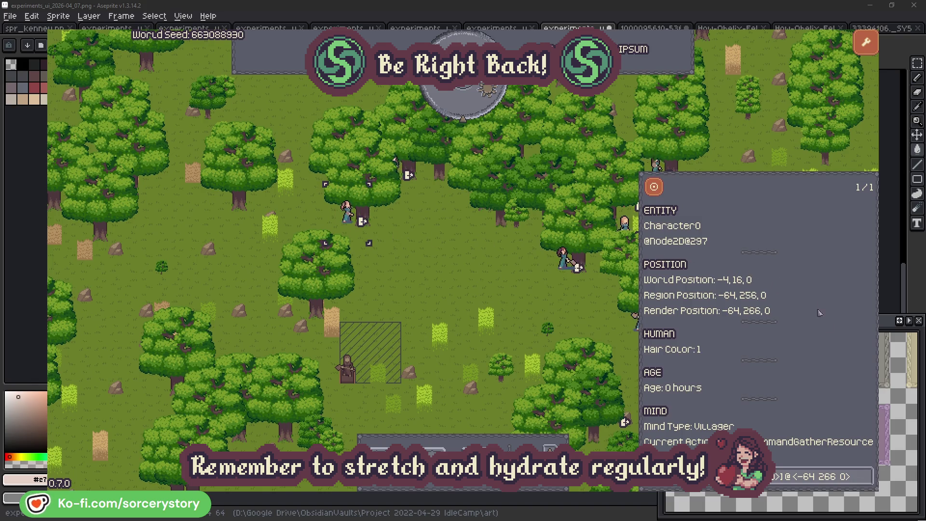
pyautogui.click(866, 476)
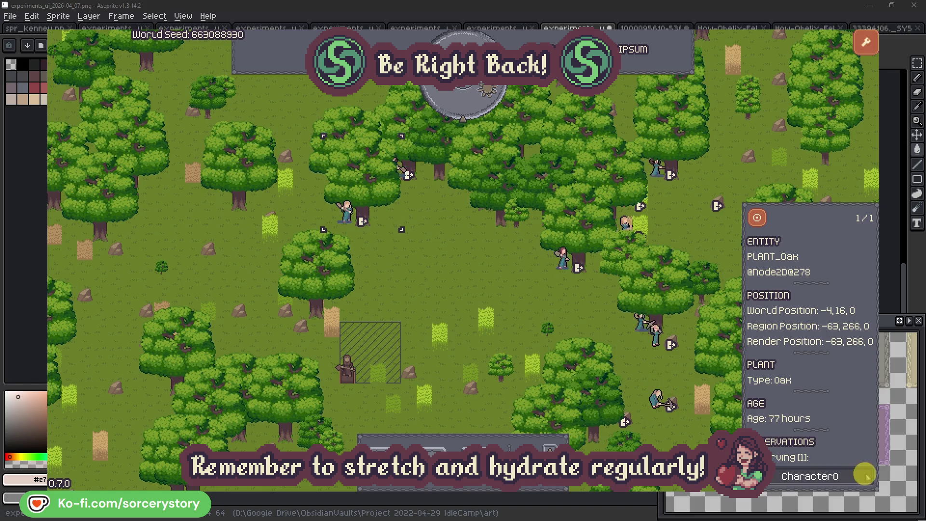
pyautogui.click(867, 476)
pyautogui.click(483, 289)
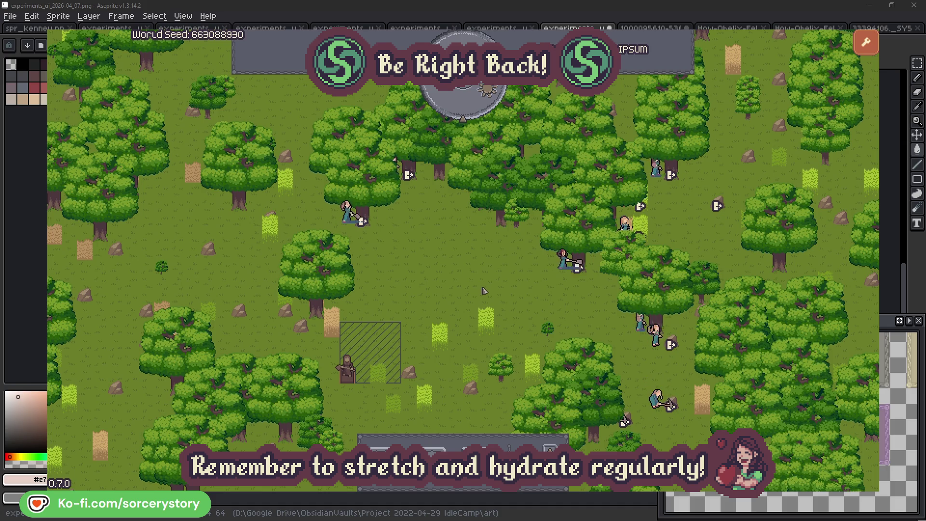
pyautogui.click(472, 109)
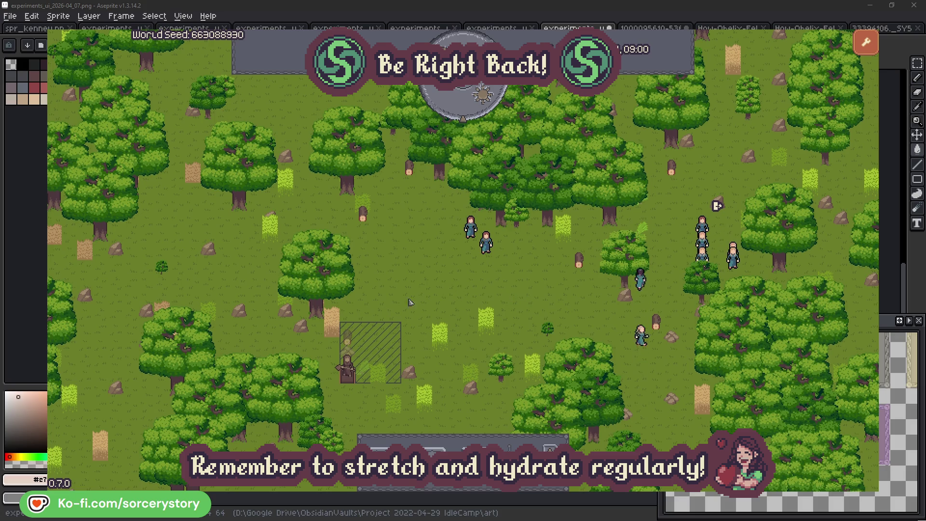
pyautogui.click(352, 343)
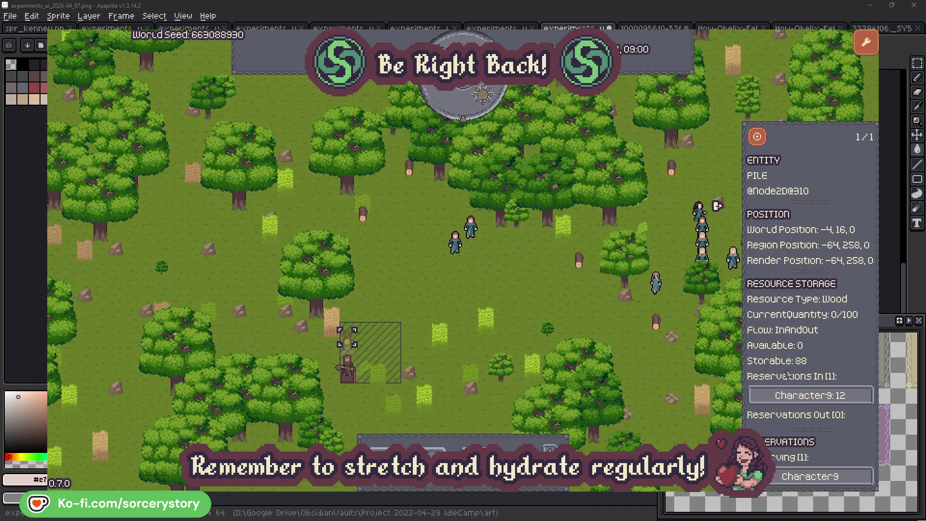
pyautogui.click(851, 397)
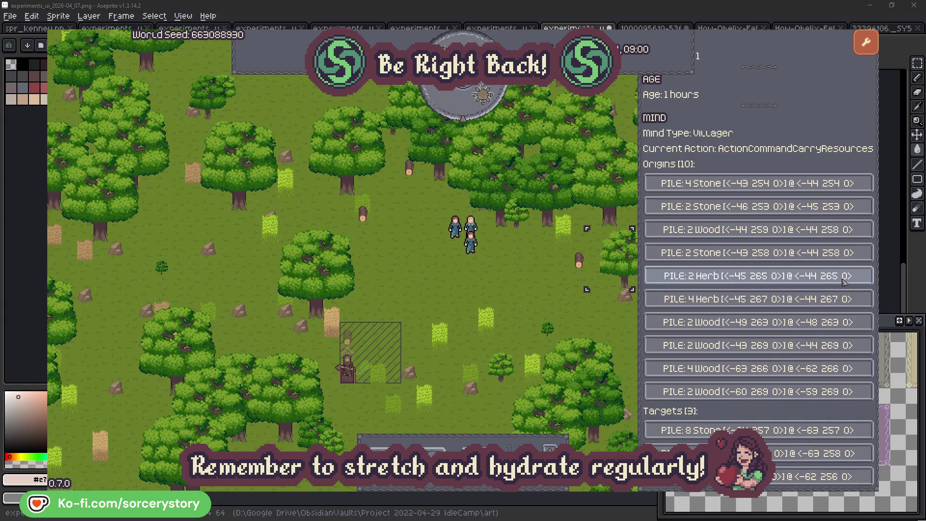
pyautogui.click(844, 282)
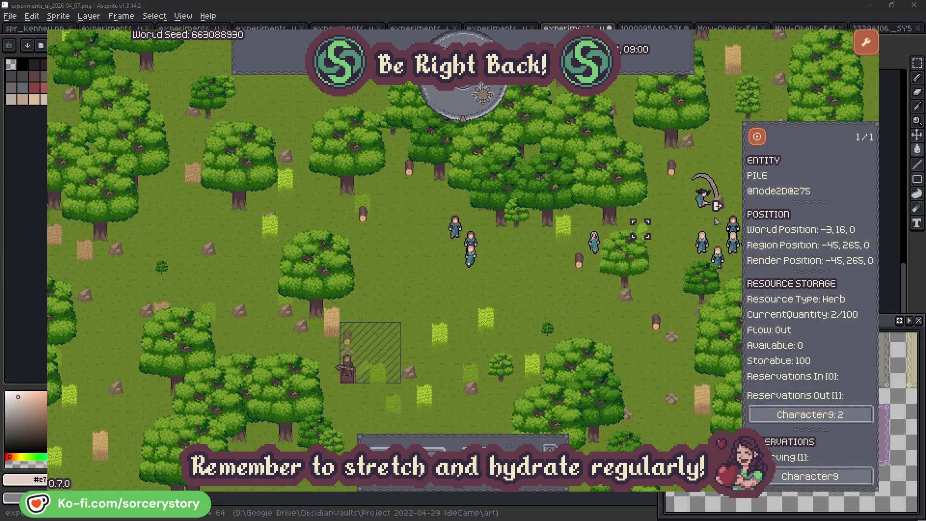
pyautogui.click(761, 139)
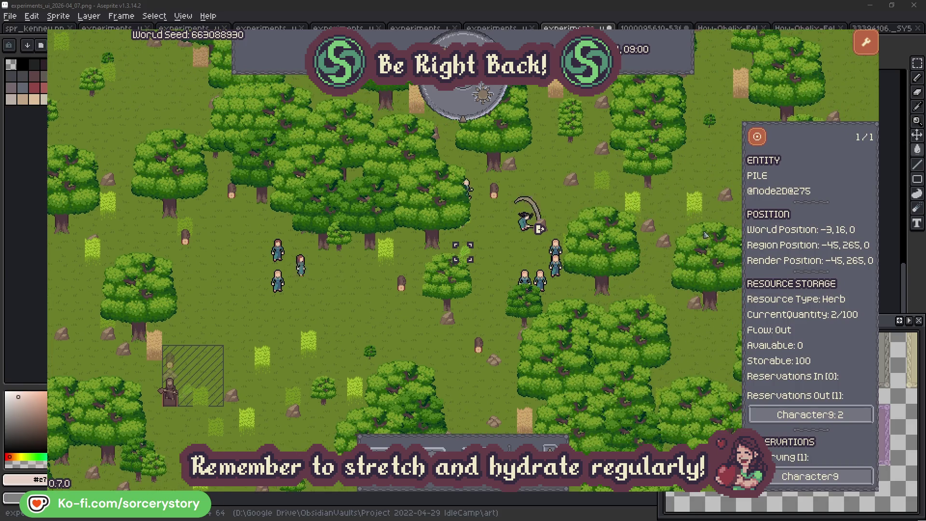
pyautogui.click(841, 415)
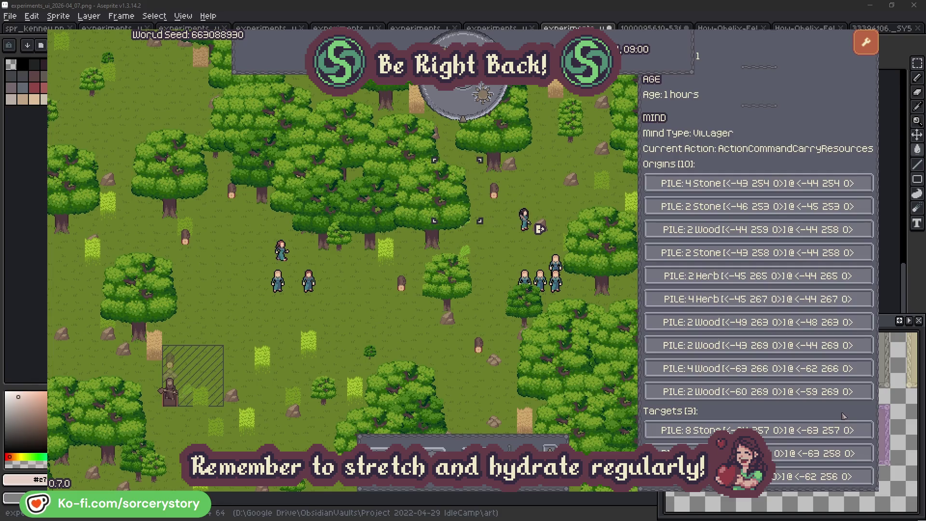
pyautogui.click(714, 453)
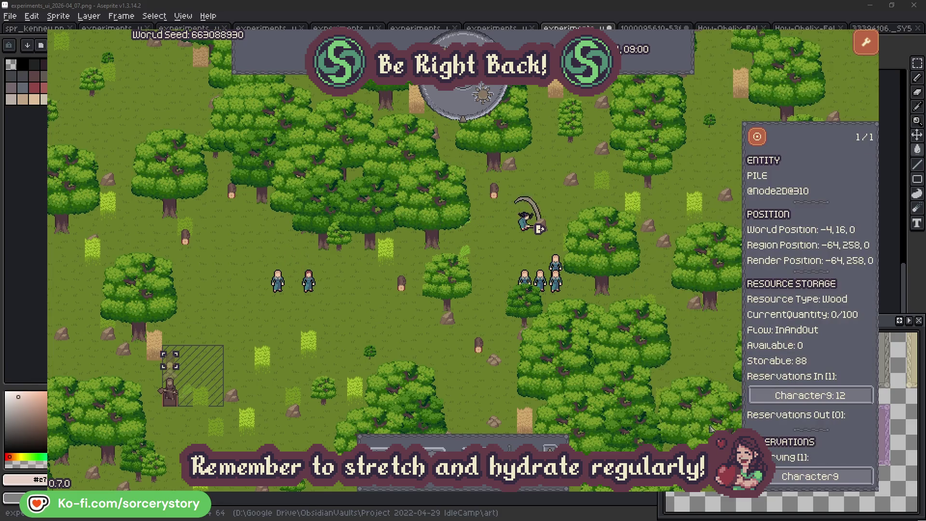
pyautogui.click(757, 138)
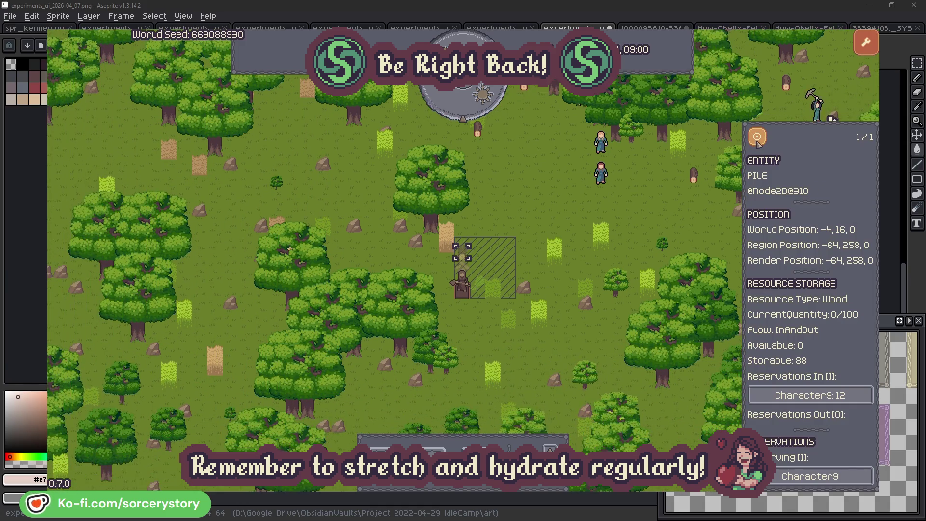
pyautogui.click(682, 211)
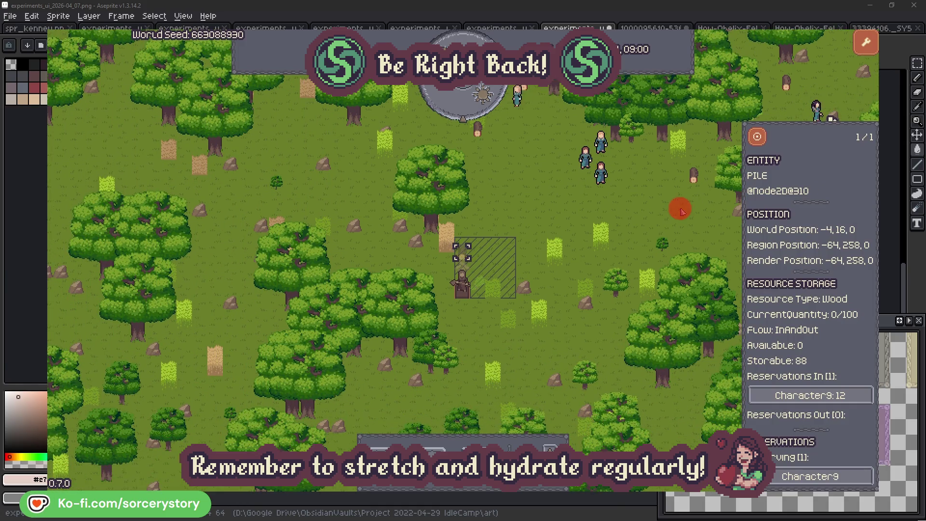
pyautogui.click(615, 186)
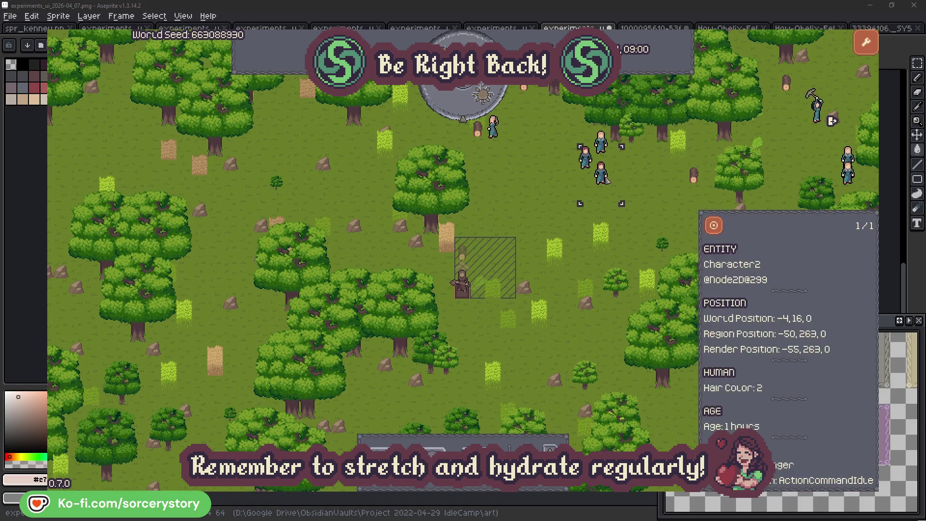
pyautogui.click(714, 226)
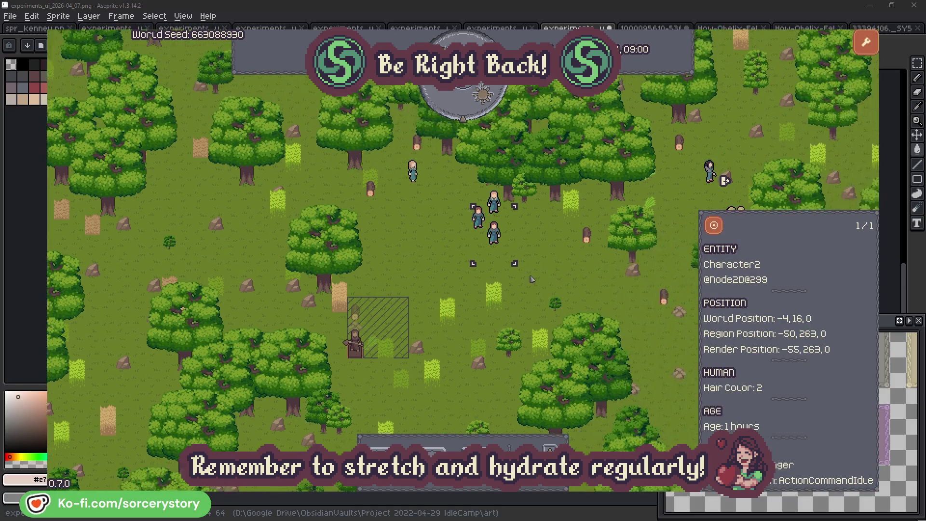
pyautogui.click(530, 279)
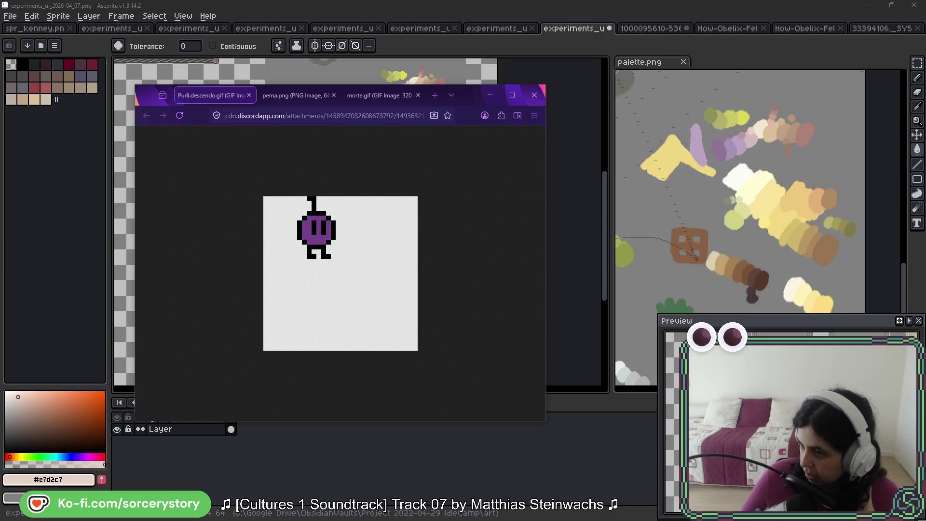
# Minimise Firefox and bring the Purli.descendo.gif window back over the empty Aseprite.
pyautogui.click(78, 215)
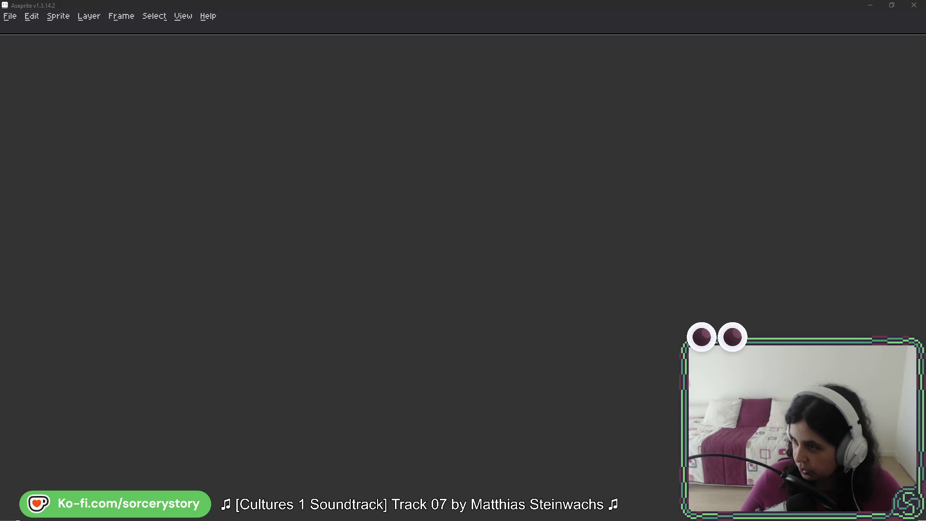
pyautogui.hotkey('alt', 'Tab')
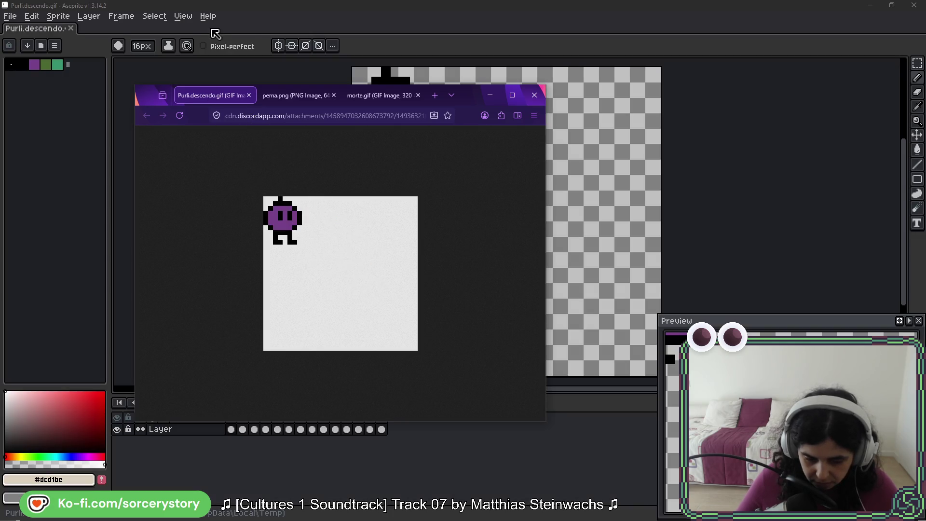
# Open Purli.descendo.gif, step through its frames and zoom in on the sprite.
pyautogui.click(273, 25)
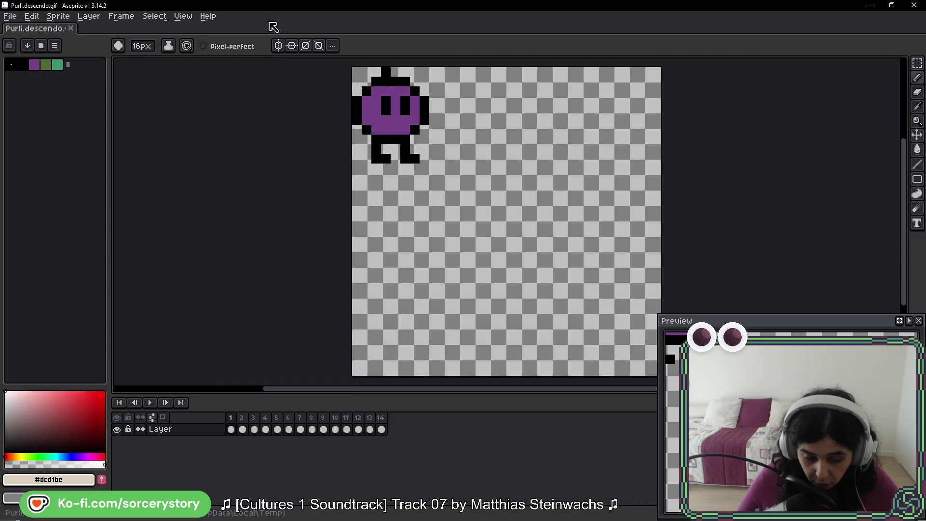
pyautogui.moveTo(473, 180); pyautogui.dragTo(475, 215)
pyautogui.press('.')
pyautogui.press('.')
pyautogui.press(',')
pyautogui.press(',')
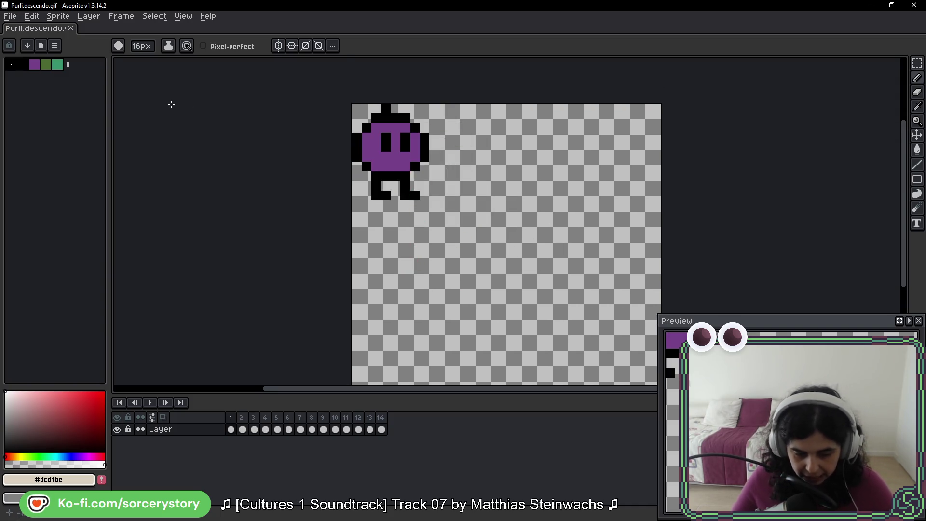
pyautogui.click(58, 16)
pyautogui.click(489, 221)
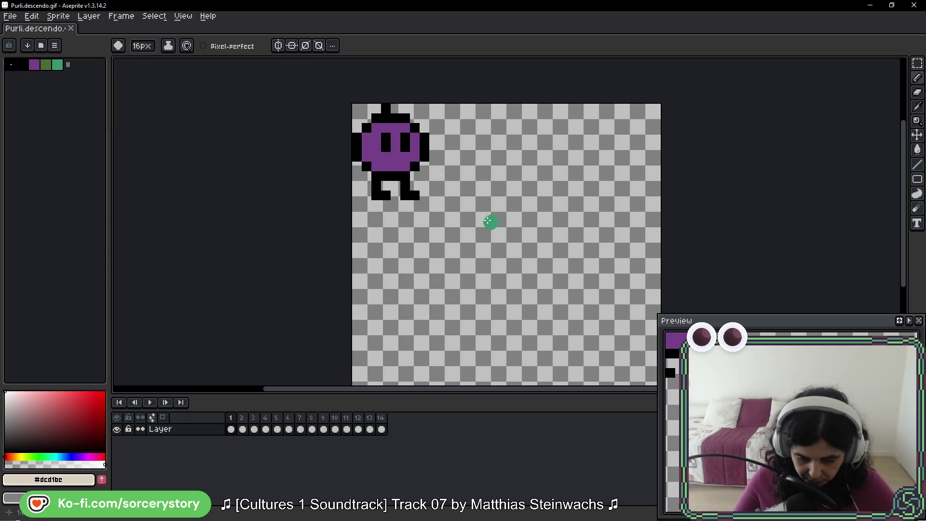
pyautogui.scroll(6, 490, 221)
# Marquee-select the black pixel at the right edge of the purple body.
pyautogui.press('m')
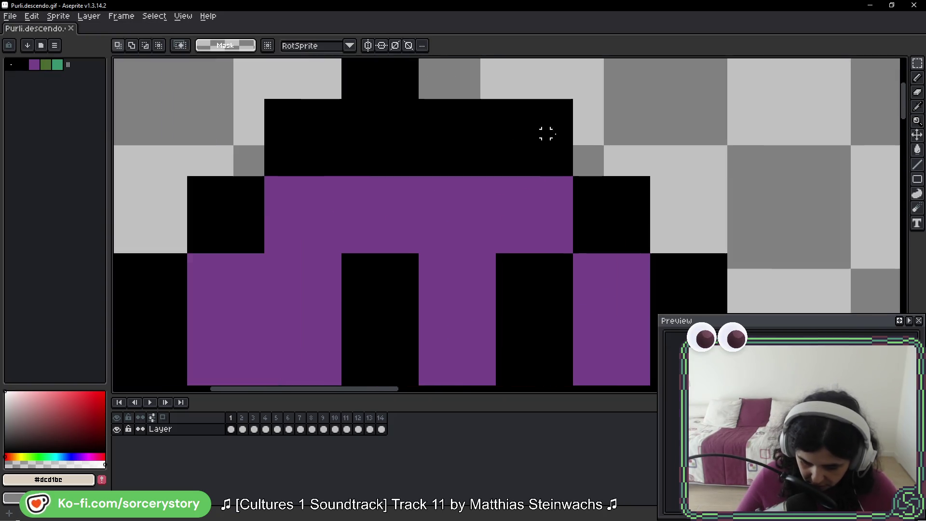
pyautogui.moveTo(642, 177); pyautogui.dragTo(581, 250)
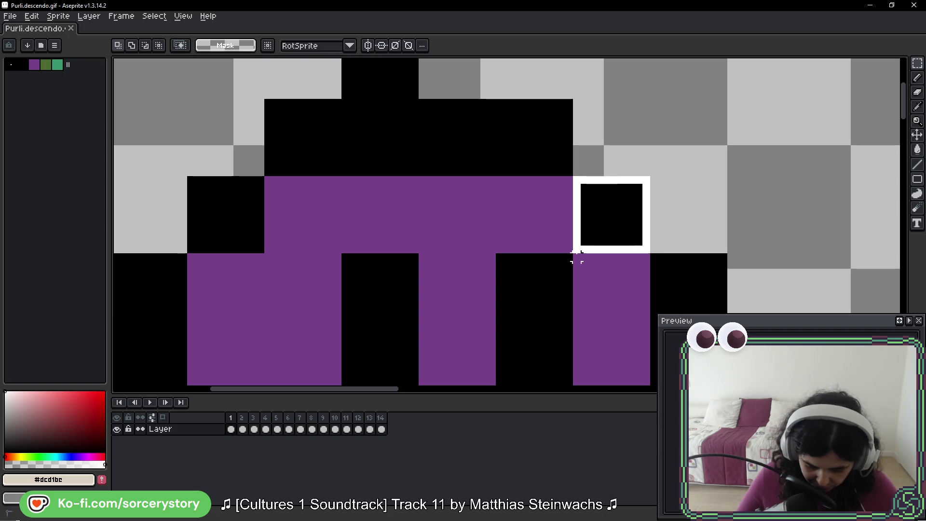
pyautogui.click(582, 262)
# Try a width-only Sprite Size resize, then undo the squashed result.
pyautogui.click(57, 16)
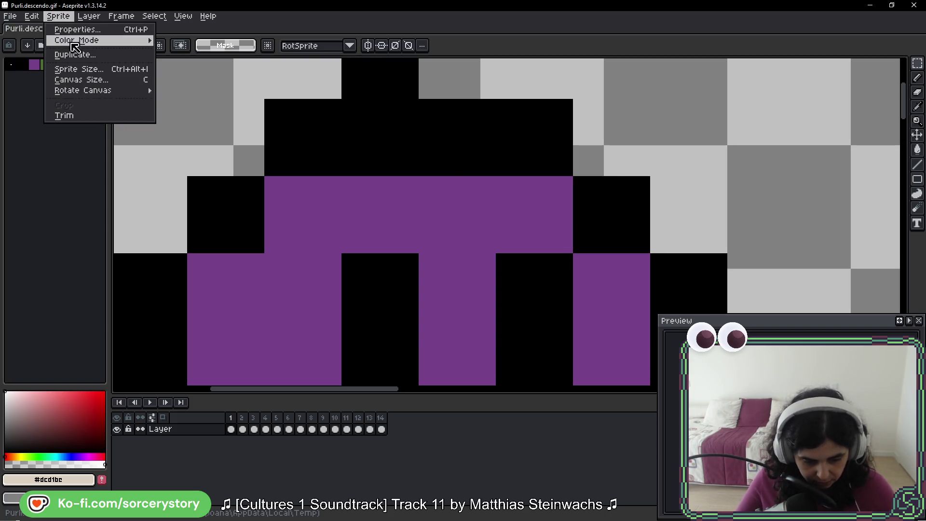
pyautogui.click(78, 69)
pyautogui.click(439, 213)
pyautogui.write('30')
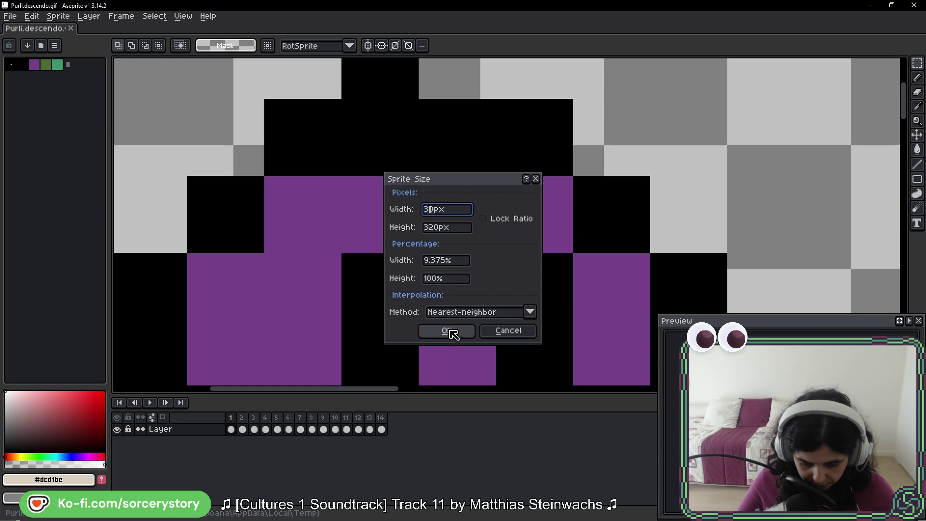
pyautogui.press('Delete')
pyautogui.write('2')
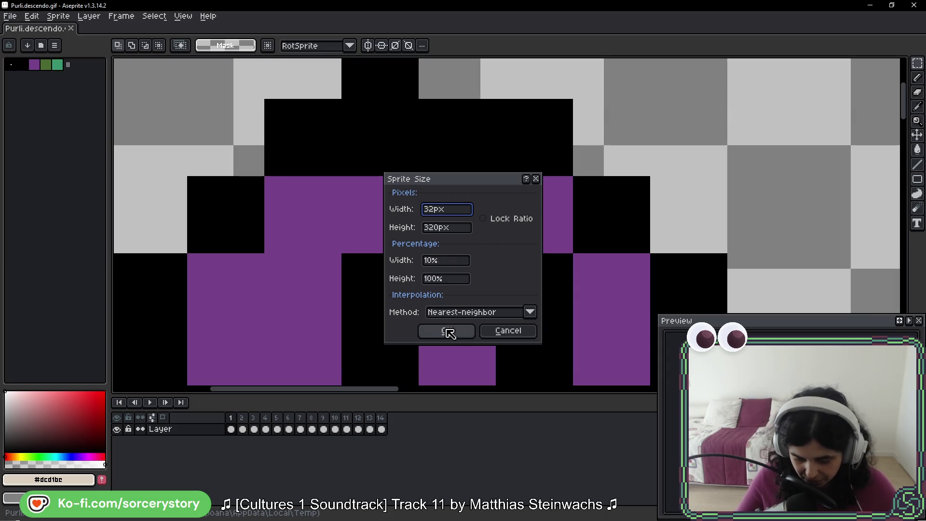
pyautogui.click(449, 334)
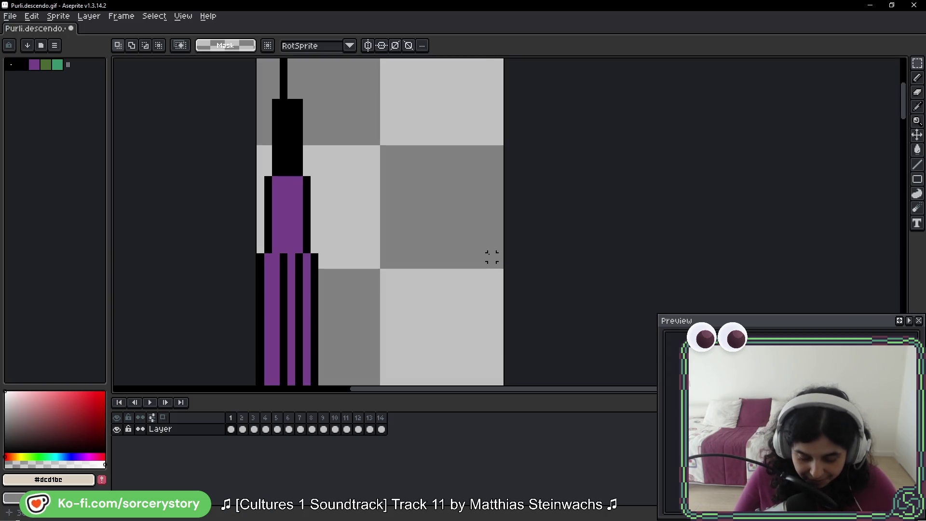
pyautogui.hotkey('ctrl', 'z')
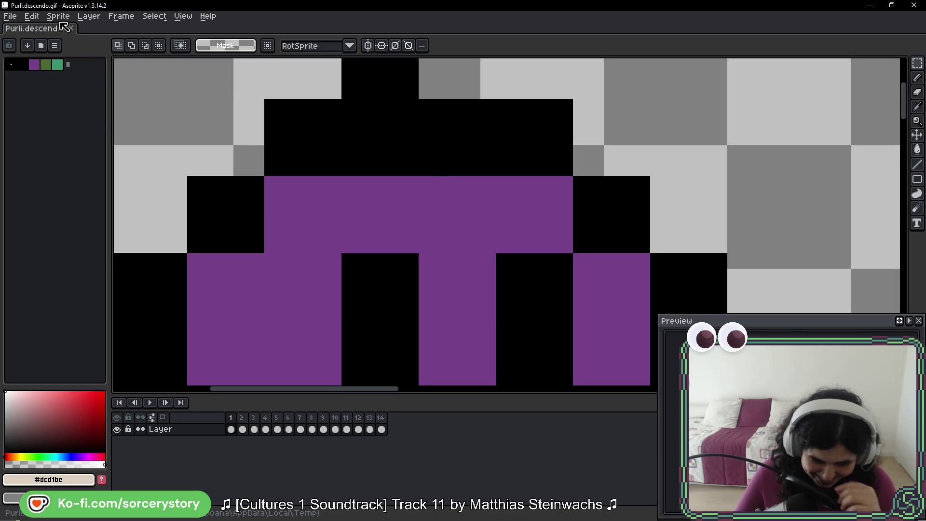
# Resize the sprite to 32×32 px with Lock Ratio enabled.
pyautogui.click(58, 15)
pyautogui.click(65, 72)
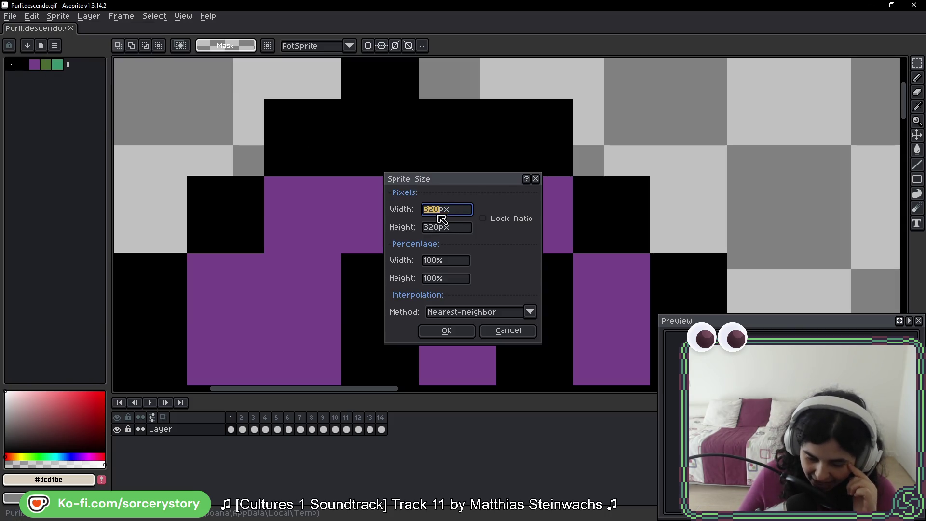
pyautogui.click(484, 219)
pyautogui.click(436, 210)
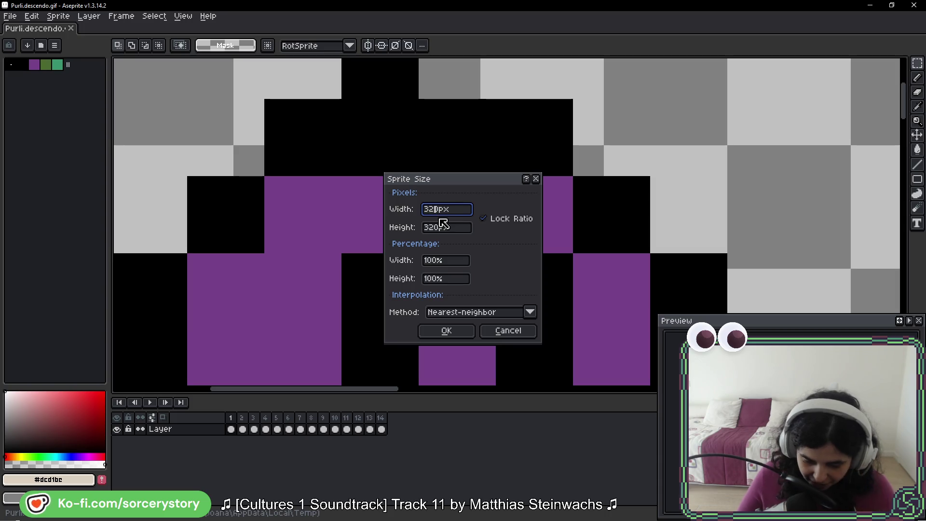
pyautogui.click(444, 331)
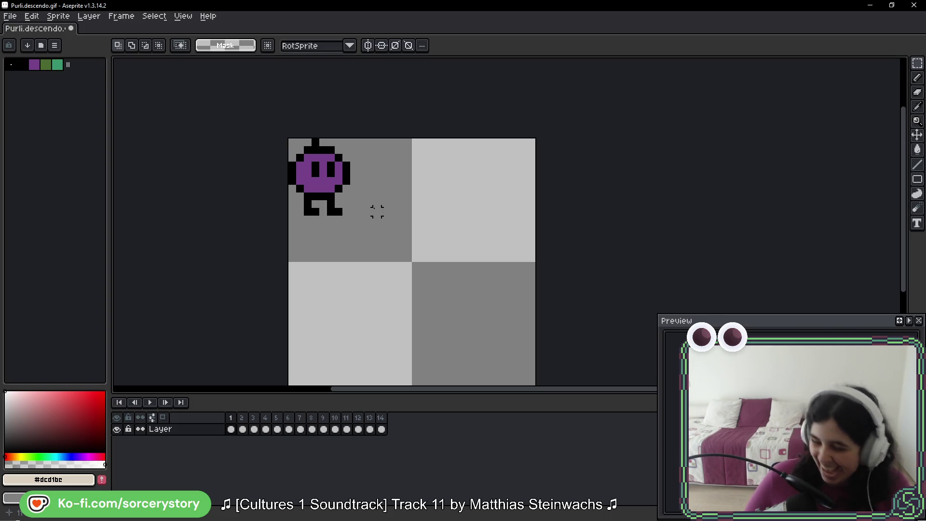
pyautogui.scroll(-2, 439, 180)
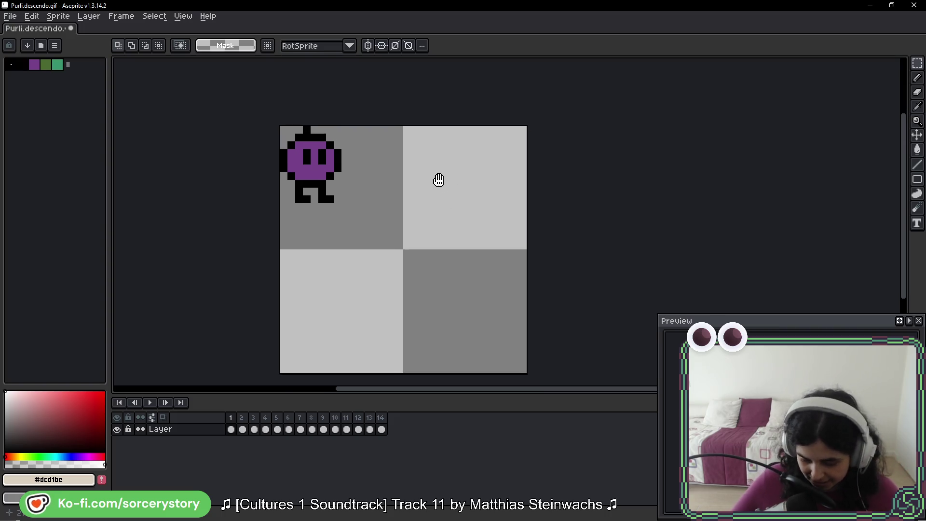
# Play the animation and step back through the earlier frames.
pyautogui.scroll(-2, 427, 171)
pyautogui.press('Return')
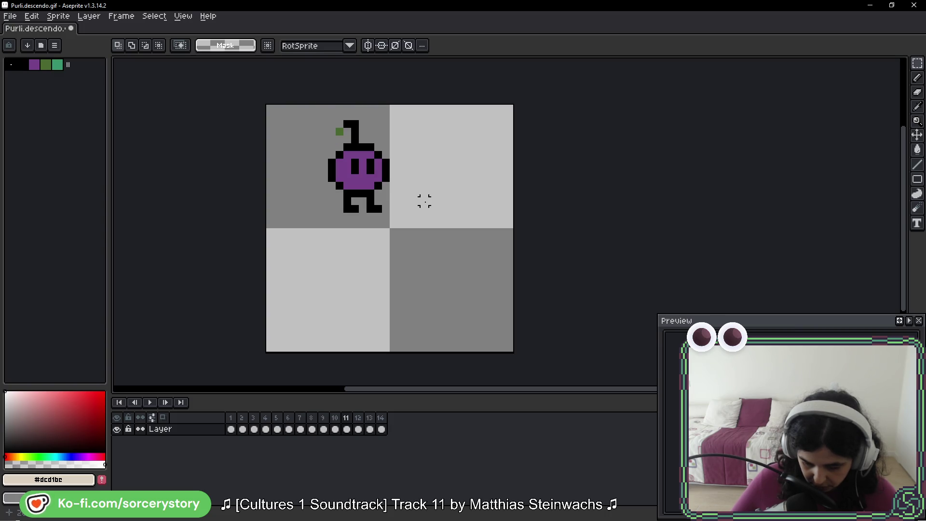
pyautogui.press('Left')
pyautogui.press('Left')
pyautogui.press('Left')
pyautogui.press('Left')
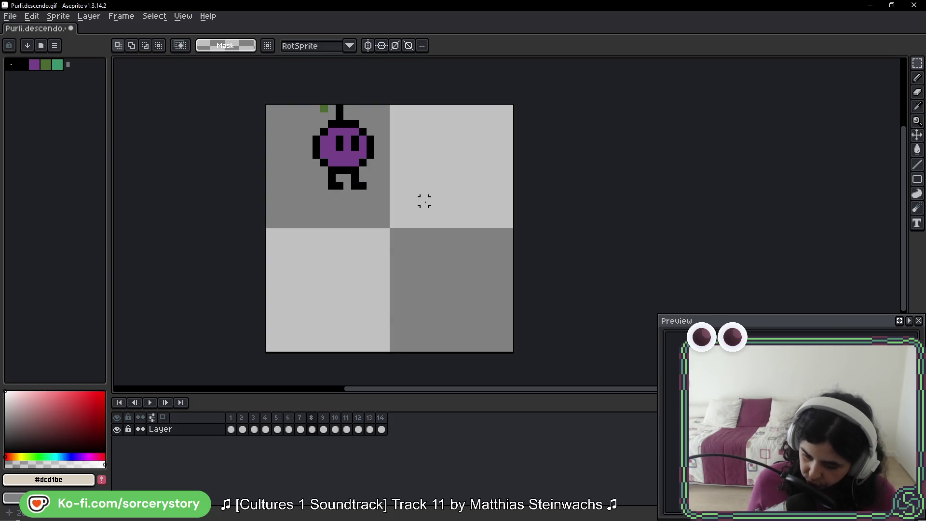
pyautogui.press('Left')
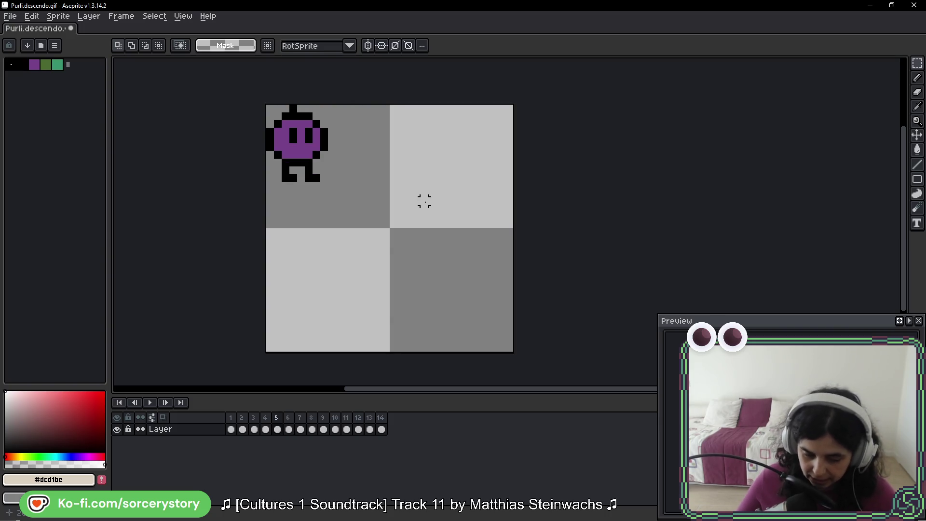
pyautogui.moveTo(356, 141); pyautogui.dragTo(368, 169)
# Step forward to frame 14 and back to frame 2, then switch to the brush.
pyautogui.press('Right')
pyautogui.press('Right')
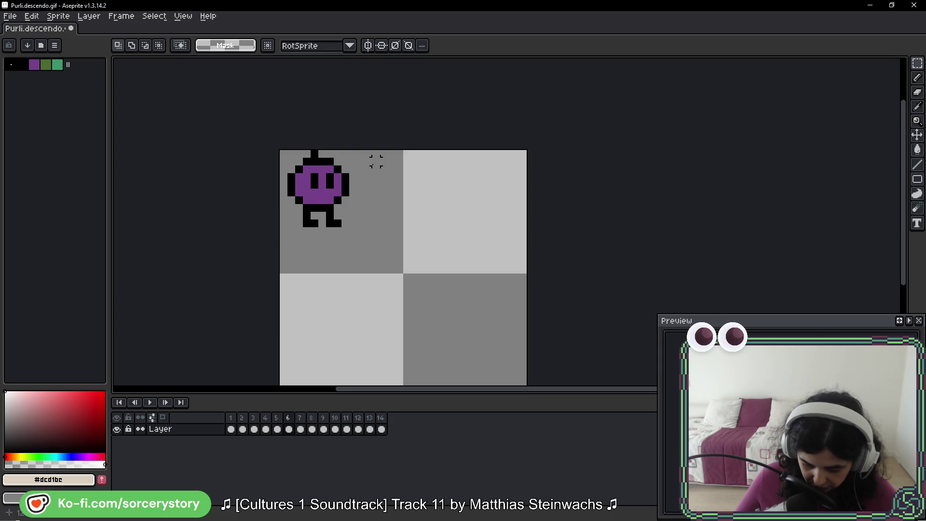
pyautogui.press('Right')
pyautogui.press('Right')
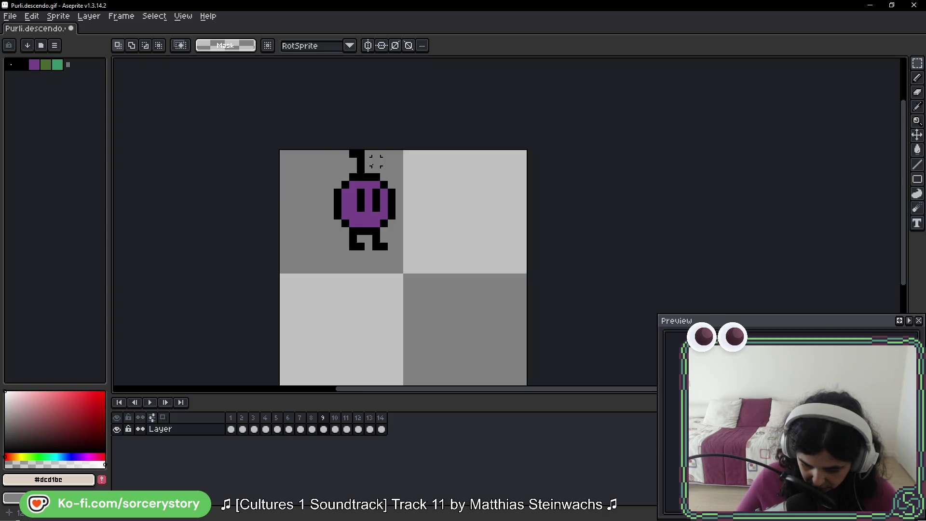
pyautogui.press('Right')
pyautogui.press('Right')
pyautogui.press('Right')
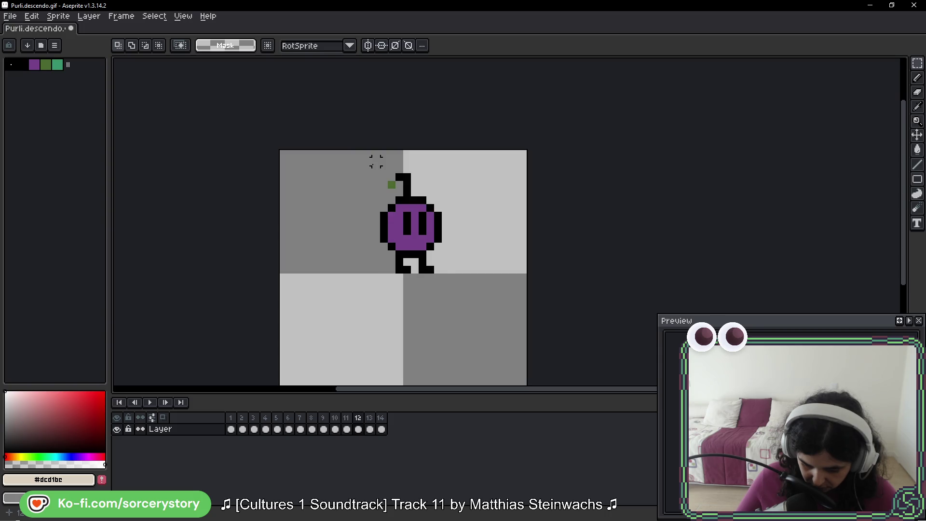
pyautogui.press('Right')
pyautogui.press('Left')
pyautogui.press('Left')
pyautogui.press('Left')
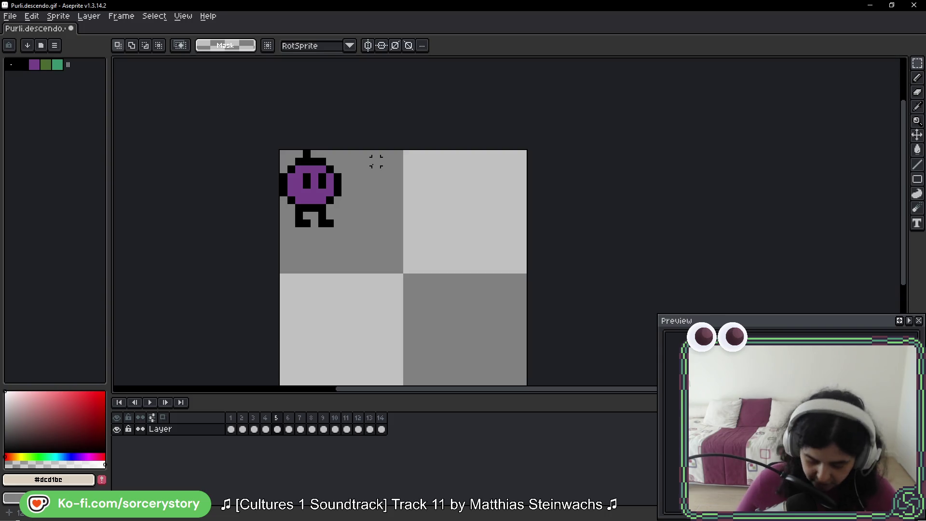
pyautogui.press('Left')
pyautogui.press('Left')
pyautogui.press('Left')
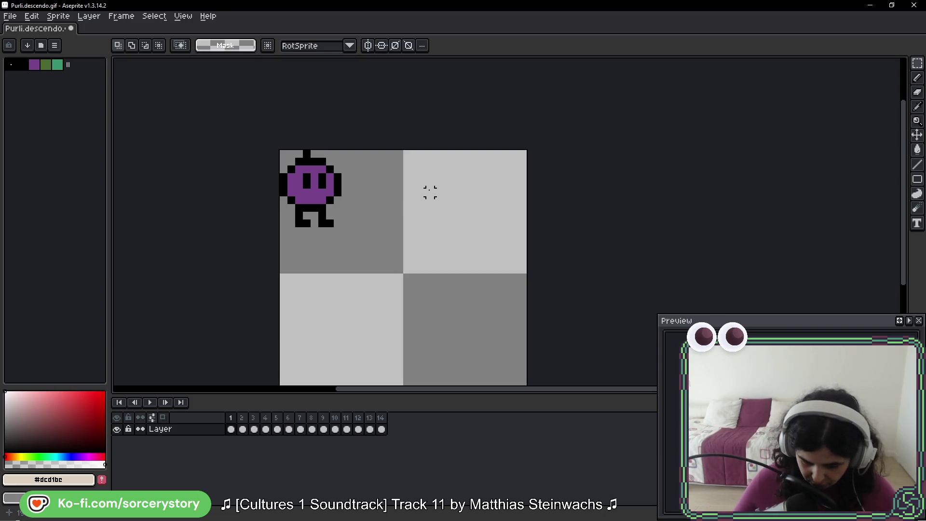
pyautogui.press('b')
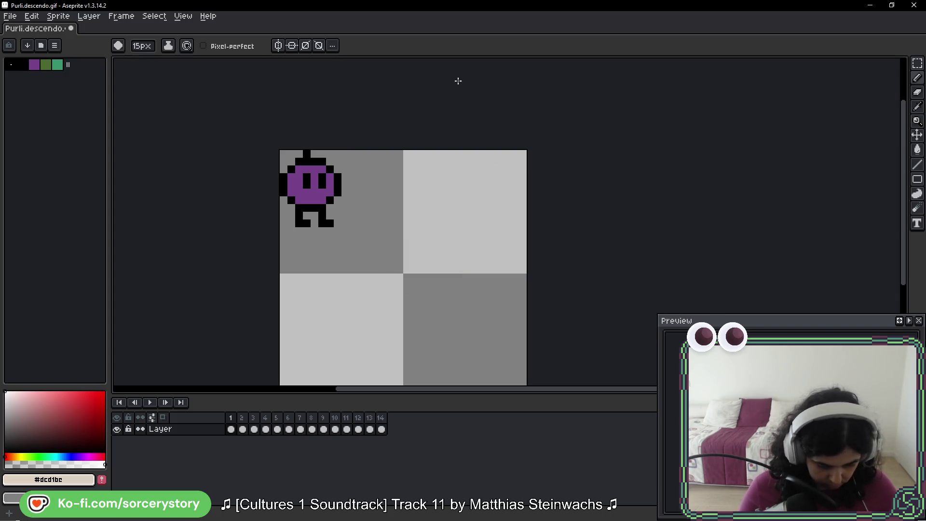
# Shrink the brush to 1px and set the paint colour to pure red.
pyautogui.press('-')
pyautogui.press('-')
pyautogui.press('-')
pyautogui.moveTo(66, 438); pyautogui.dragTo(161, 308)
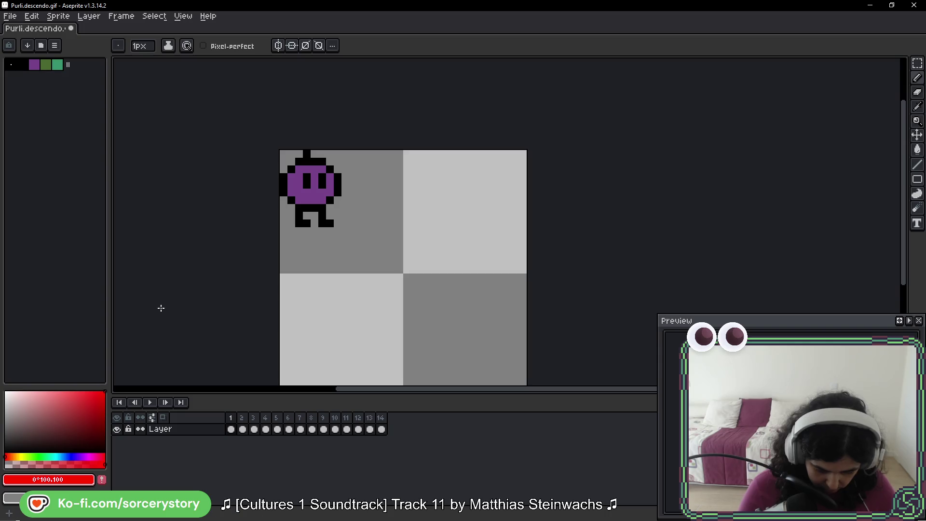
pyautogui.hscroll(-2, 550, 190)
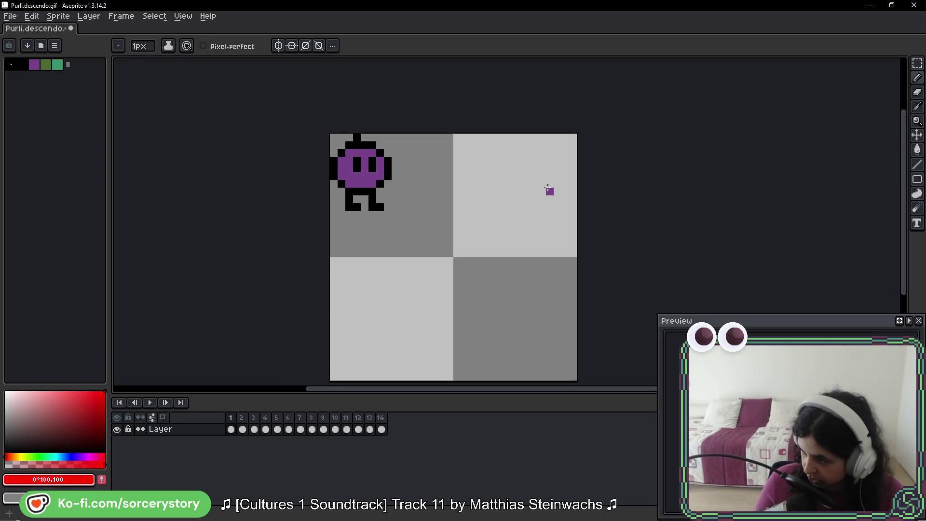
pyautogui.moveTo(453, 182); pyautogui.dragTo(500, 156)
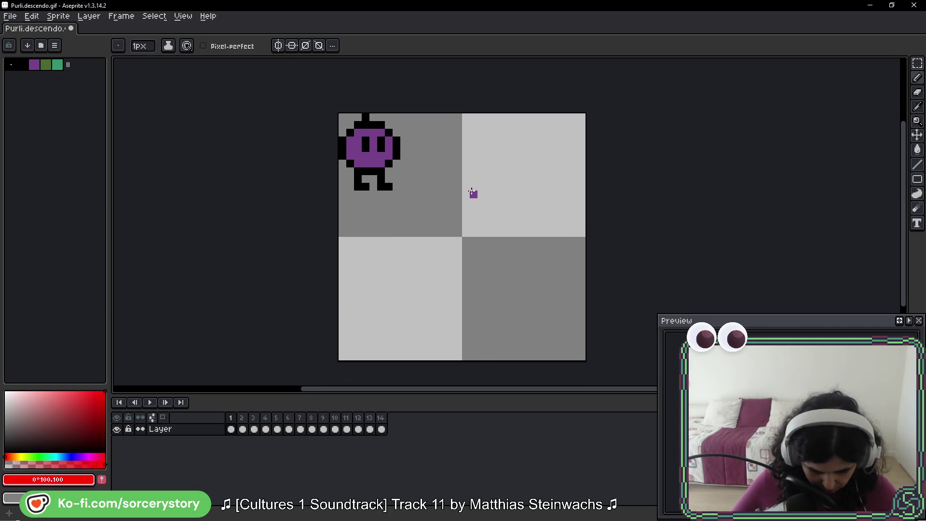
# Check the sprite's Color Mode under the Sprite menu, then close it.
pyautogui.click(58, 16)
pyautogui.moveTo(33, 18)
pyautogui.moveTo(65, 19)
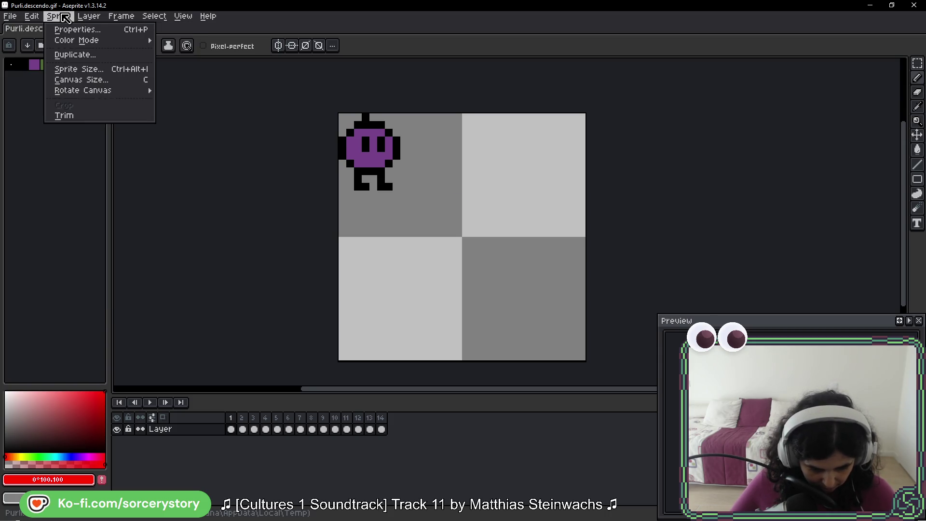
pyautogui.moveTo(110, 43)
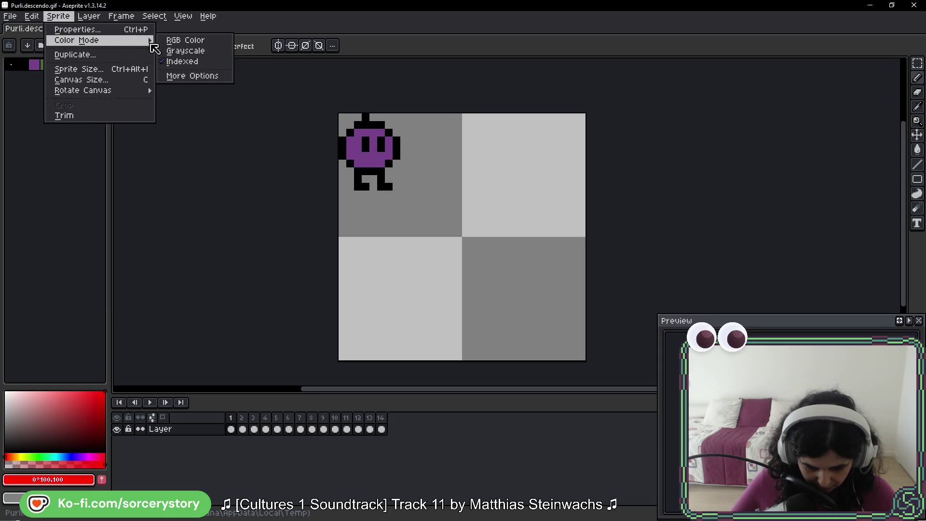
pyautogui.click(186, 40)
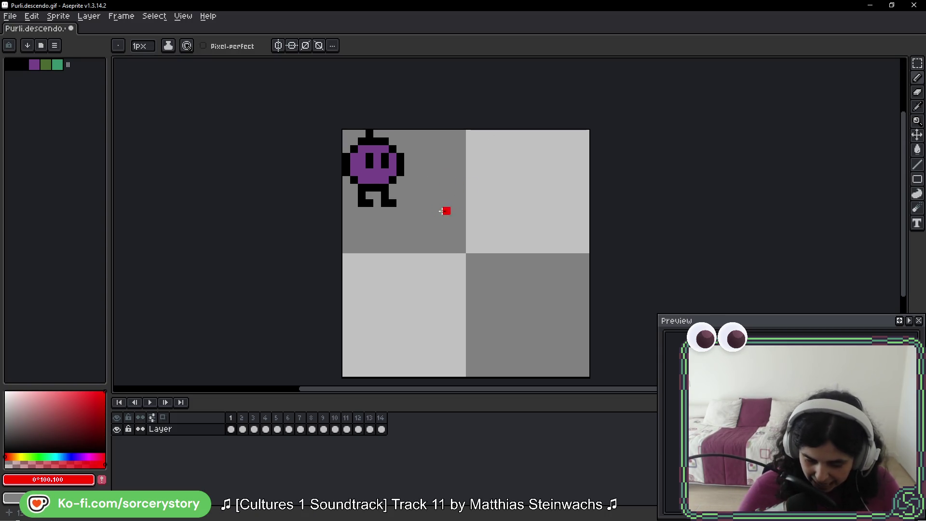
# Play the animation and step through frames 7 to 13, comparing frame 12 with its neighbours.
pyautogui.scroll(1, 478, 171)
pyautogui.press('Return')
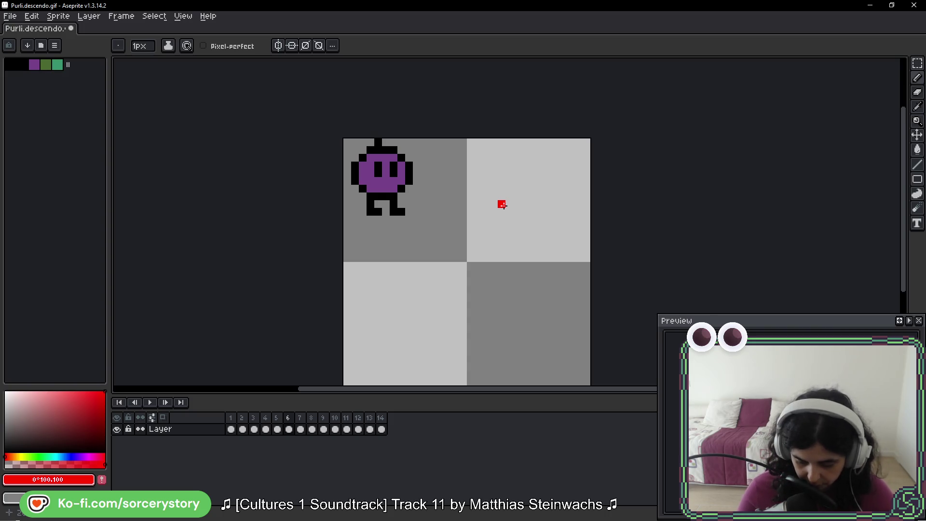
pyautogui.press('Right')
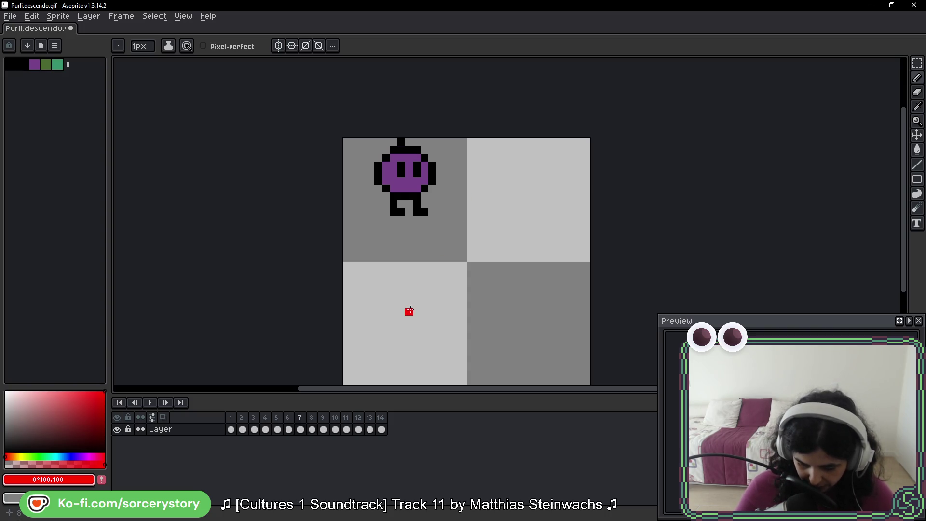
pyautogui.press('Right')
pyautogui.press('Right')
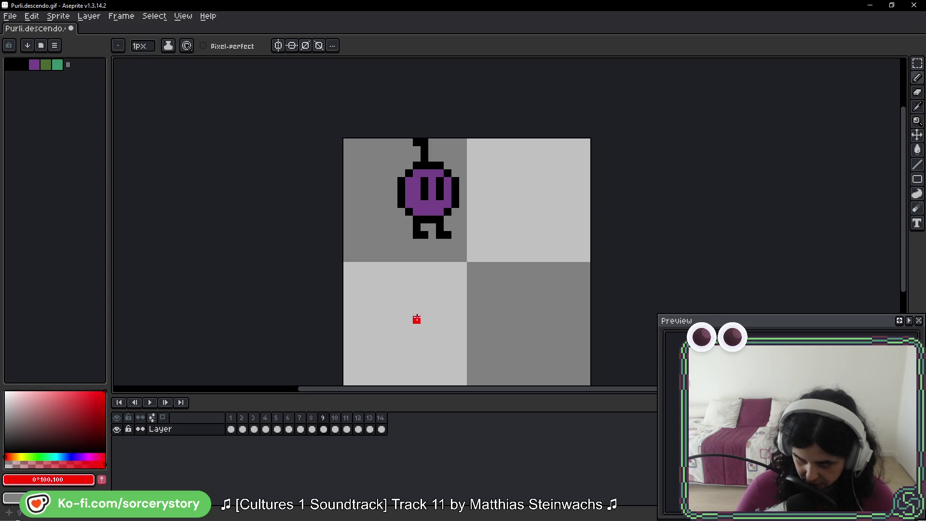
pyautogui.press('Right')
pyautogui.press('Right')
pyautogui.press('Right')
pyautogui.press('Right')
pyautogui.press('Right')
pyautogui.press('Left')
pyautogui.press('Left')
pyautogui.press('Left')
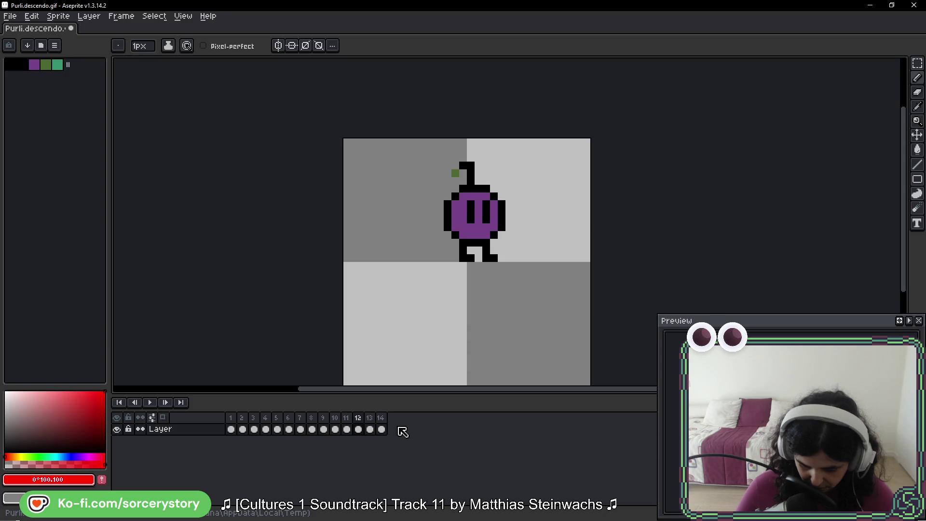
pyautogui.press('Left')
pyautogui.press('Left')
pyautogui.press('Right')
pyautogui.press('Right')
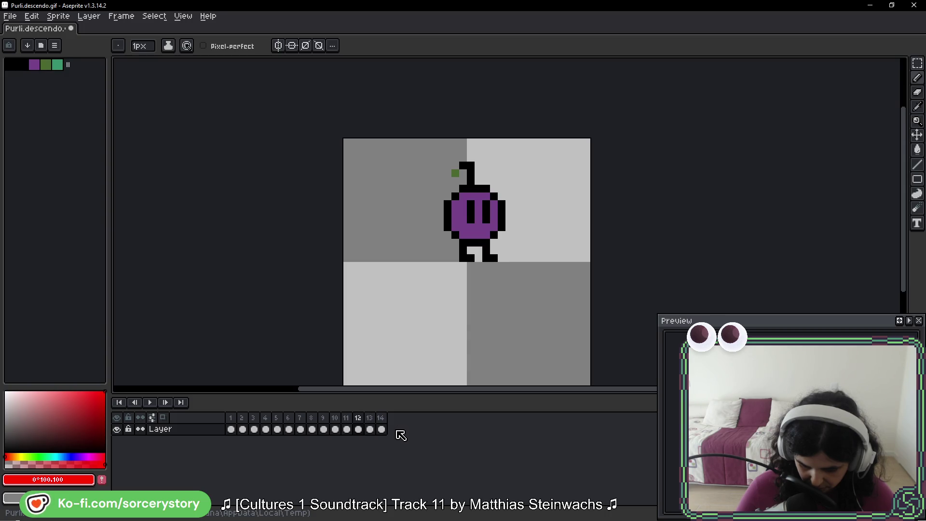
# Recheck frames 5 to 7, return to frame 1, and bring up the layer options.
pyautogui.press('Left')
pyautogui.press('Left')
pyautogui.press('Left')
pyautogui.press('Left')
pyautogui.press('Left')
pyautogui.press('Left')
pyautogui.press('Right')
pyautogui.press('Right')
pyautogui.press('Right')
pyautogui.press('Right')
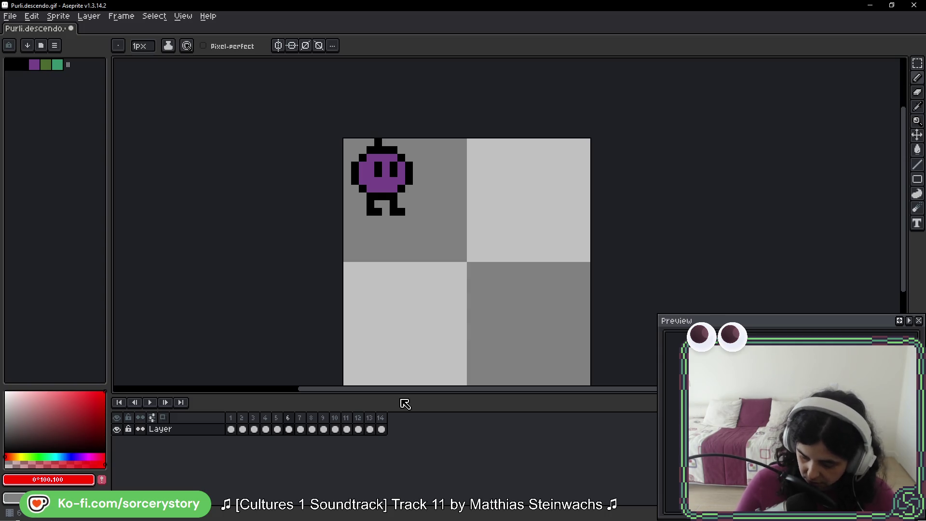
pyautogui.press('Right')
pyautogui.press('Right')
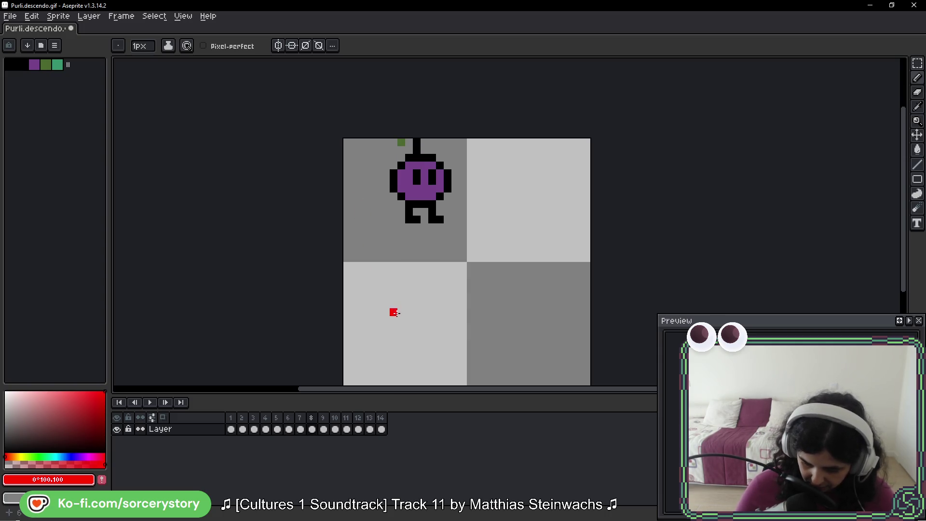
pyautogui.press('Left')
pyautogui.press('Left')
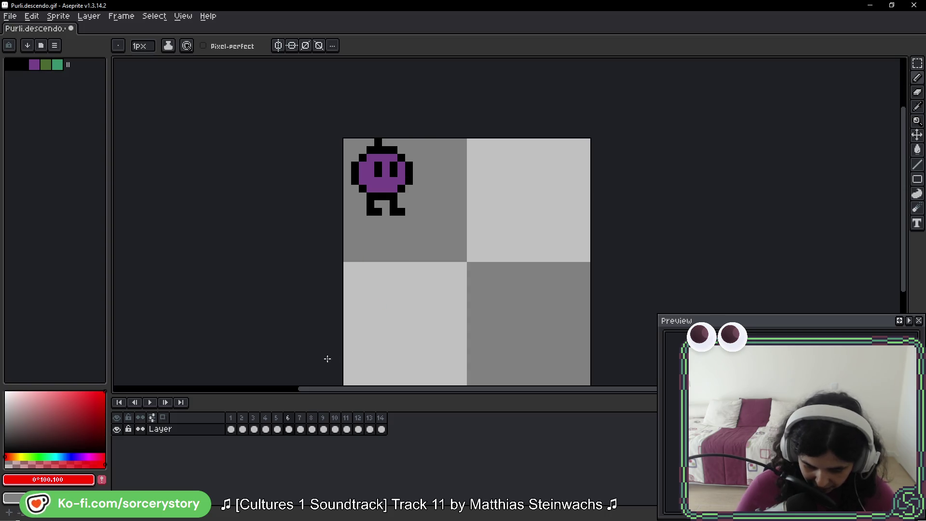
pyautogui.press('Left')
pyautogui.press('Left')
pyautogui.press('Left')
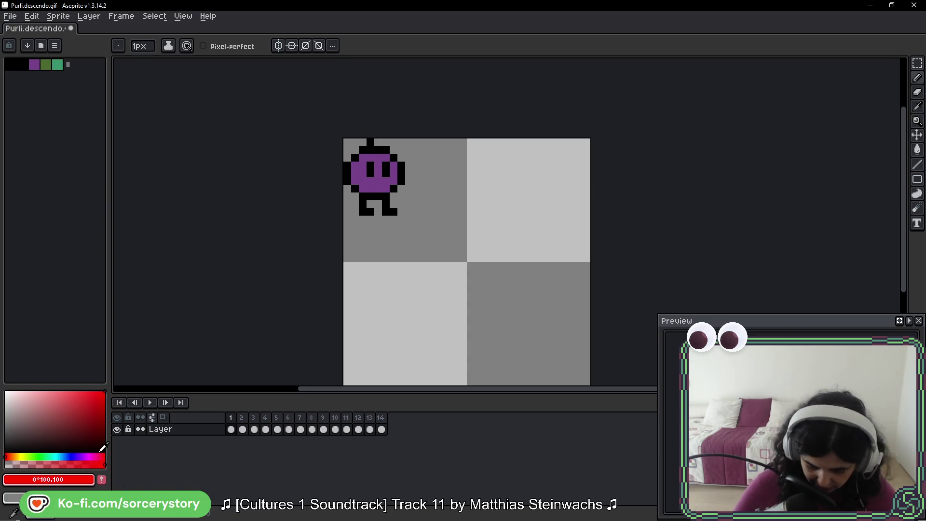
pyautogui.rightClick(163, 429)
# Add a new layer above the existing one.
pyautogui.moveTo(222, 444)
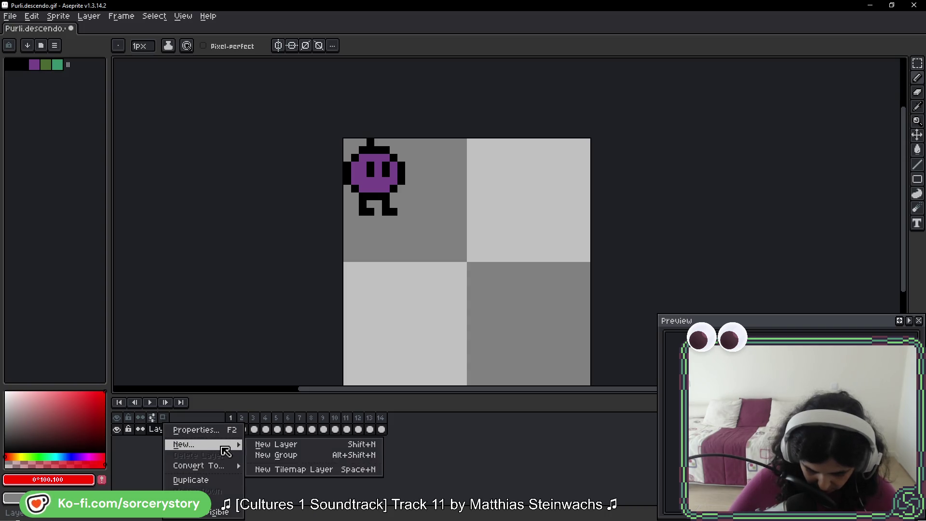
pyautogui.click(286, 444)
pyautogui.scroll(1, 433, 212)
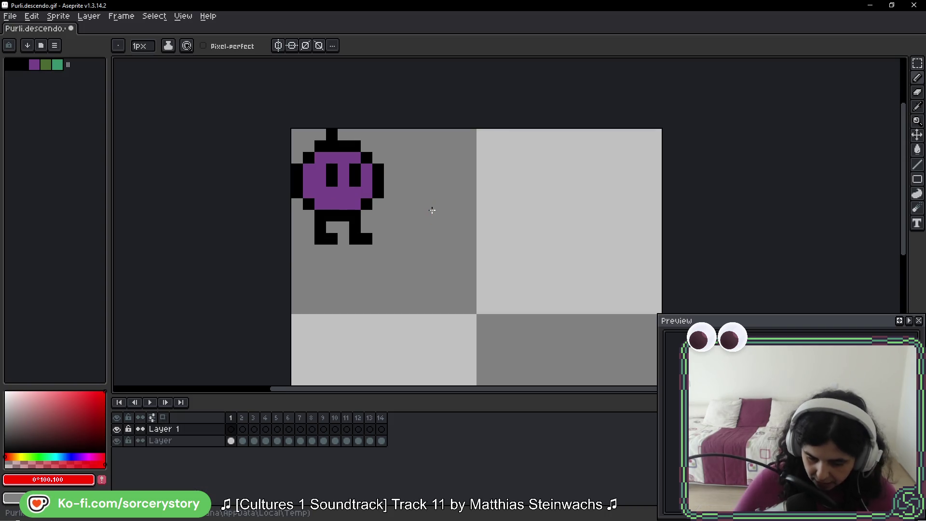
# Paint a red pixel on the character's face in each of frames 1 through 5.
pyautogui.click(343, 182)
pyautogui.press('.')
pyautogui.click(342, 199)
pyautogui.press('.')
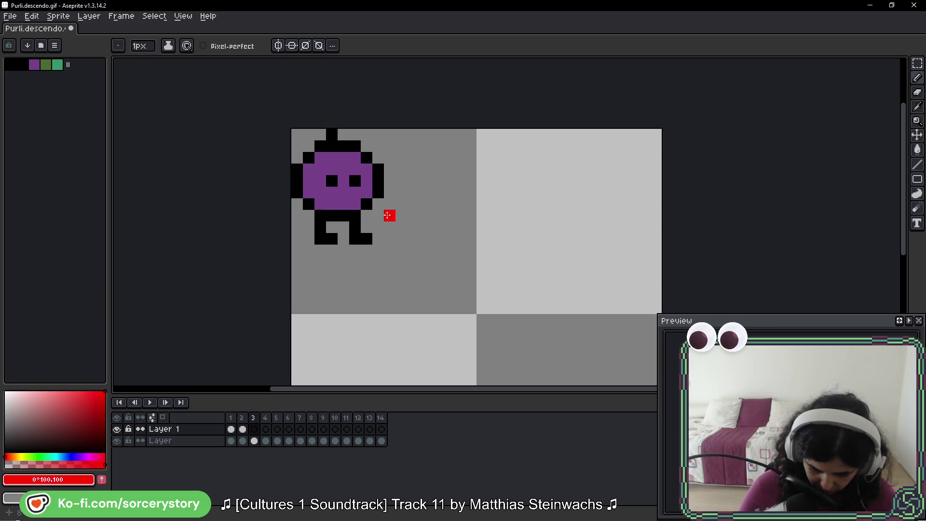
pyautogui.click(342, 181)
pyautogui.press('.')
pyautogui.click(343, 180)
pyautogui.press('.')
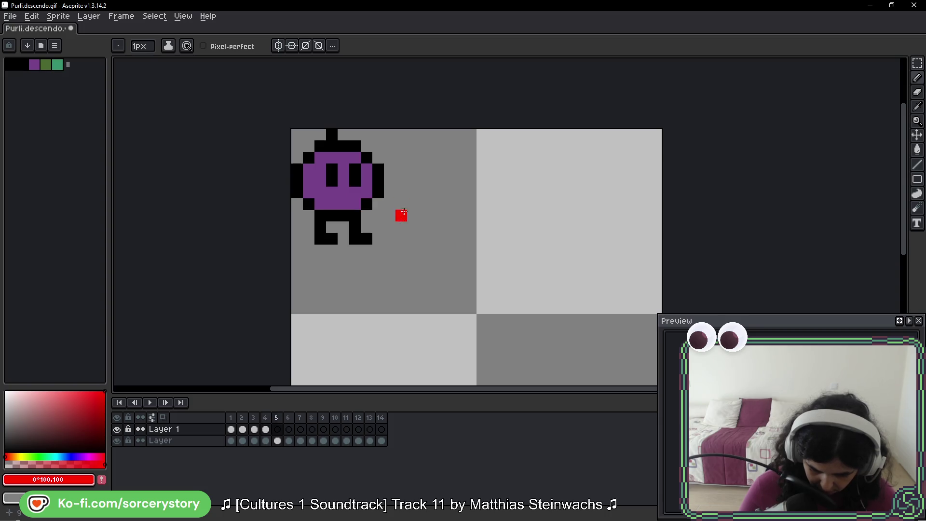
pyautogui.click(366, 204)
pyautogui.press('.')
# Paint red pixels on the character in frames 6 through 14, two on frame 14.
pyautogui.press('.')
pyautogui.click(389, 193)
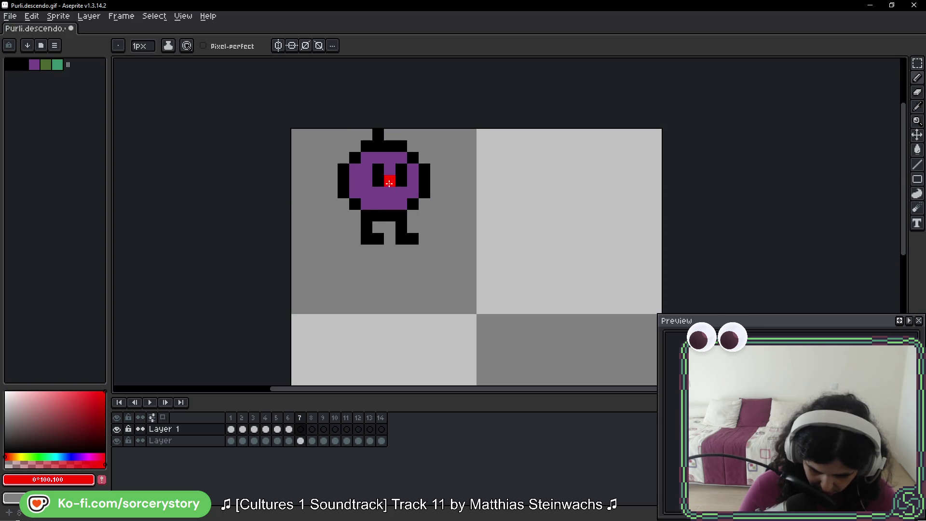
pyautogui.press('.')
pyautogui.click(436, 216)
pyautogui.press('.')
pyautogui.click(429, 215)
pyautogui.press('.')
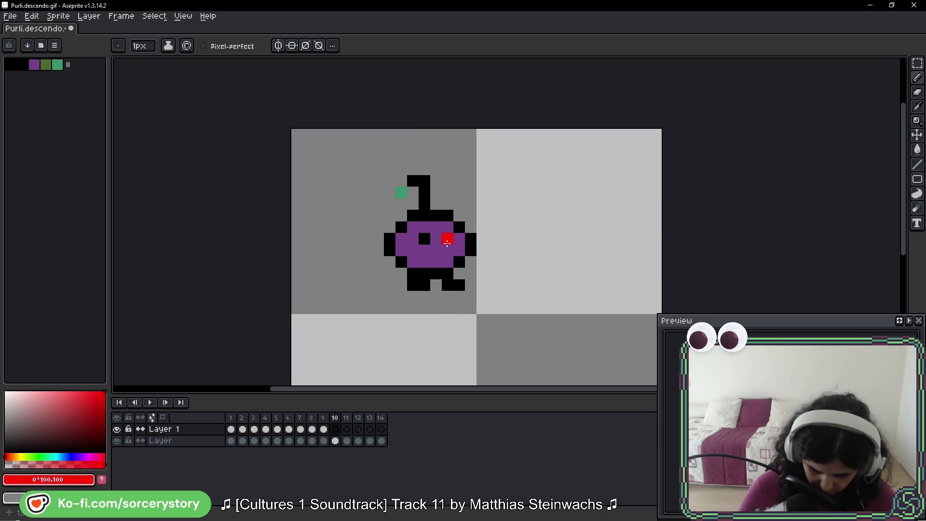
pyautogui.click(437, 243)
pyautogui.press('.')
pyautogui.click(447, 250)
pyautogui.press('.')
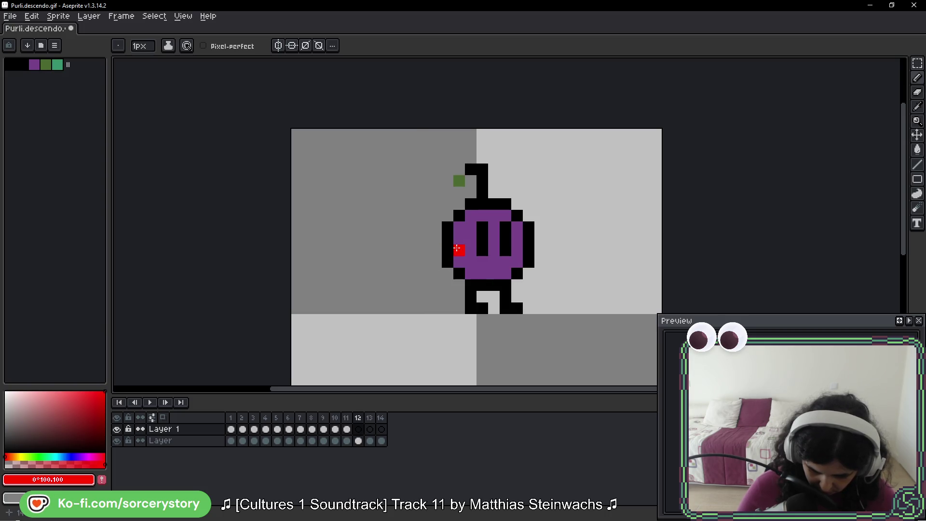
pyautogui.click(529, 273)
pyautogui.press('.')
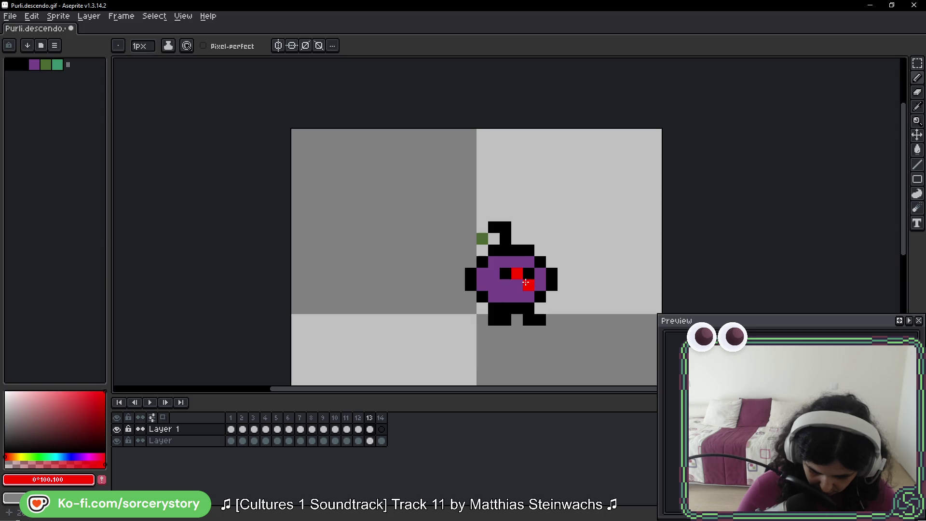
pyautogui.press('.')
pyautogui.click(517, 262)
pyautogui.click(493, 251)
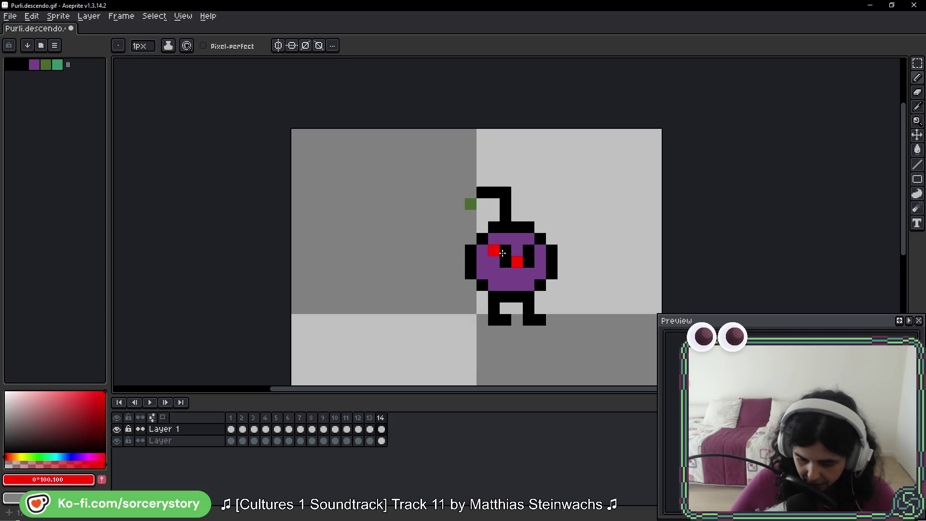
pyautogui.scroll(-3, 545, 292)
# Recentre the character in view and step back toward the first frames.
pyautogui.moveTo(583, 286); pyautogui.dragTo(549, 264)
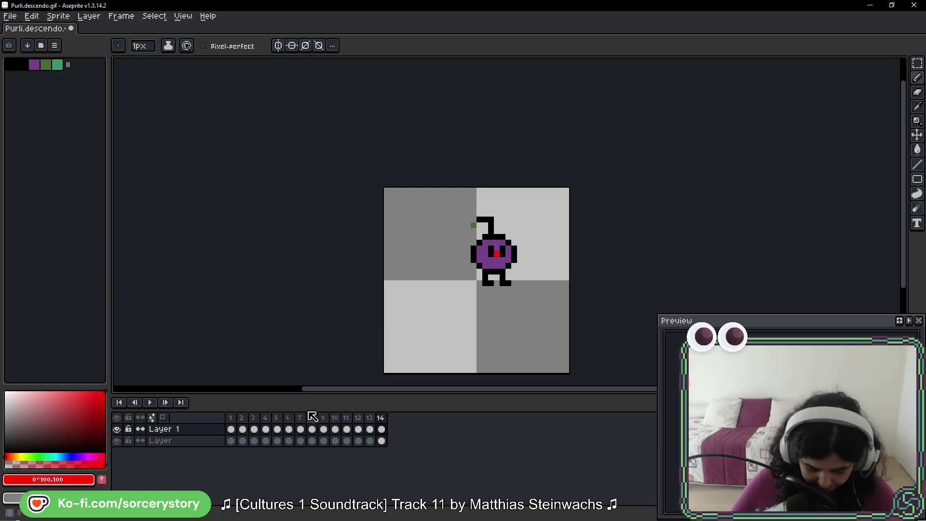
pyautogui.press(',')
pyautogui.press(',')
pyautogui.press(',')
pyautogui.press(',')
pyautogui.press(',')
pyautogui.press(',')
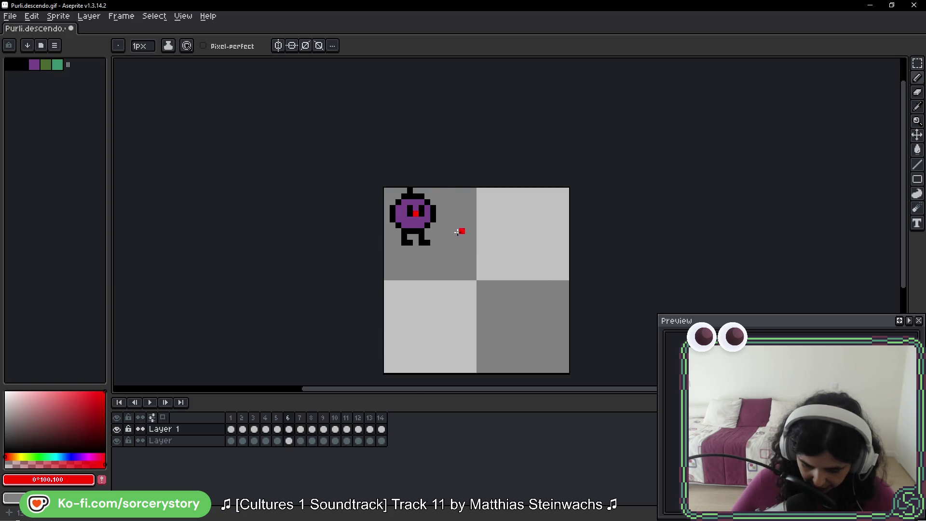
pyautogui.press(',')
pyautogui.press(',')
pyautogui.press(',')
pyautogui.scroll(4, 444, 232)
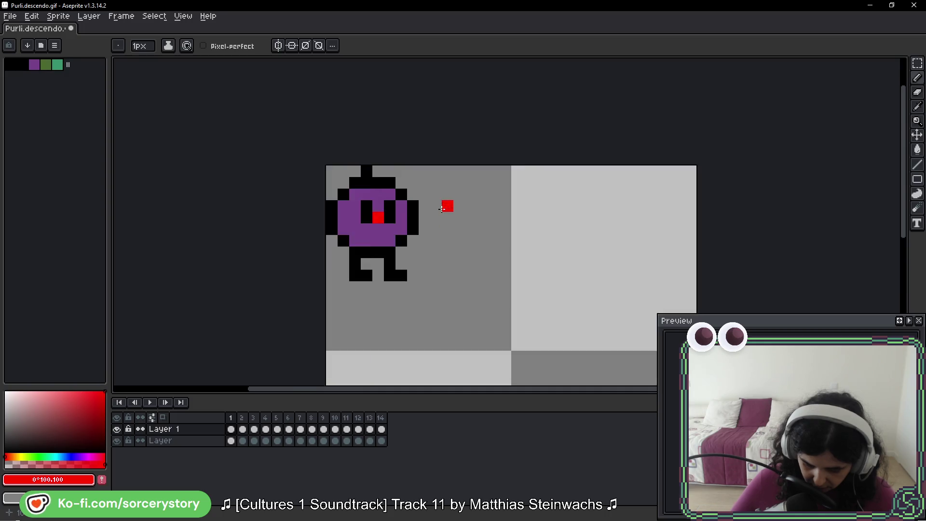
pyautogui.moveTo(360, 196); pyautogui.dragTo(413, 204)
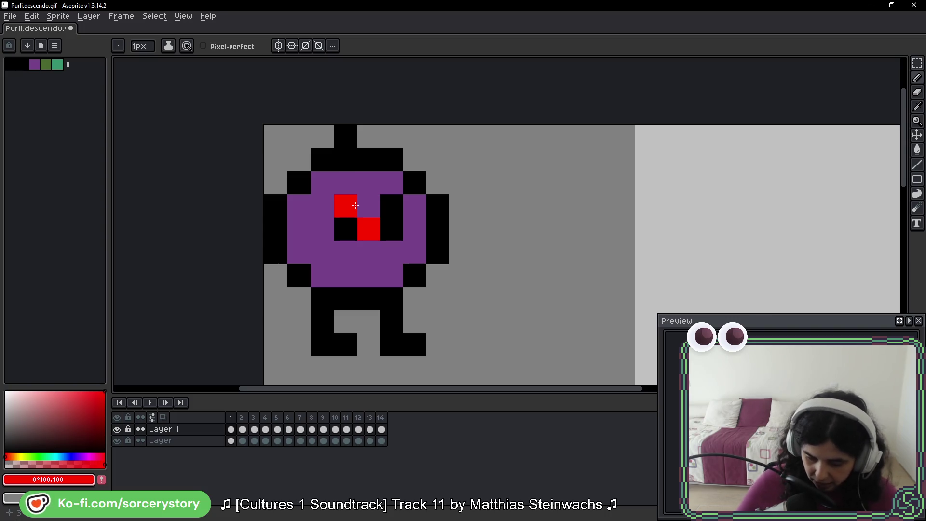
pyautogui.scroll(-5, 415, 202)
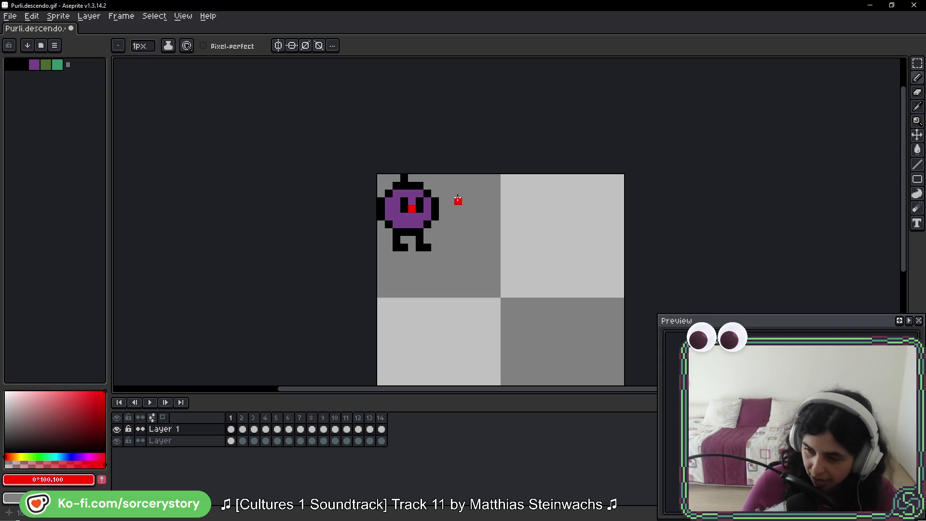
# Paint three trial red strokes and undo each one, leaving the canvas unchanged.
pyautogui.moveTo(474, 293)
pyautogui.mouseDown()
pyautogui.moveTo(494, 245)
pyautogui.moveTo(558, 271)
pyautogui.mouseUp()
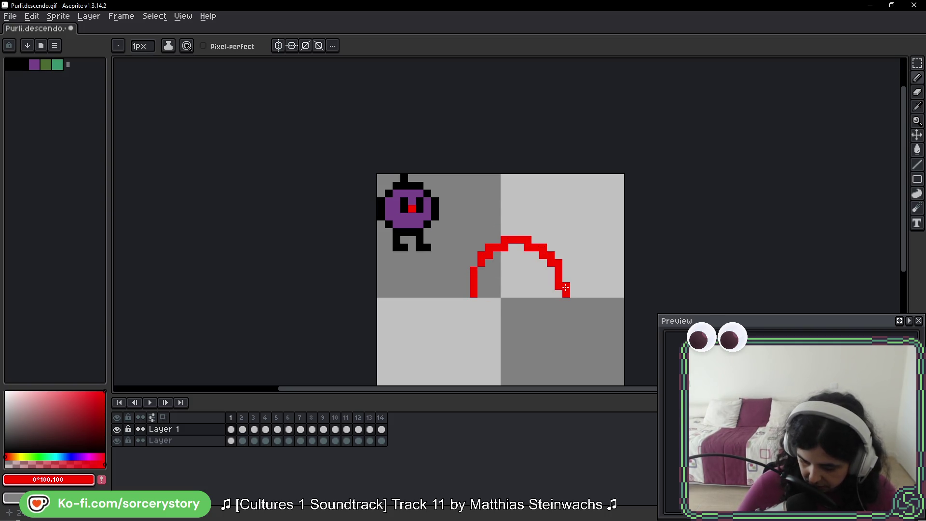
pyautogui.click(567, 301)
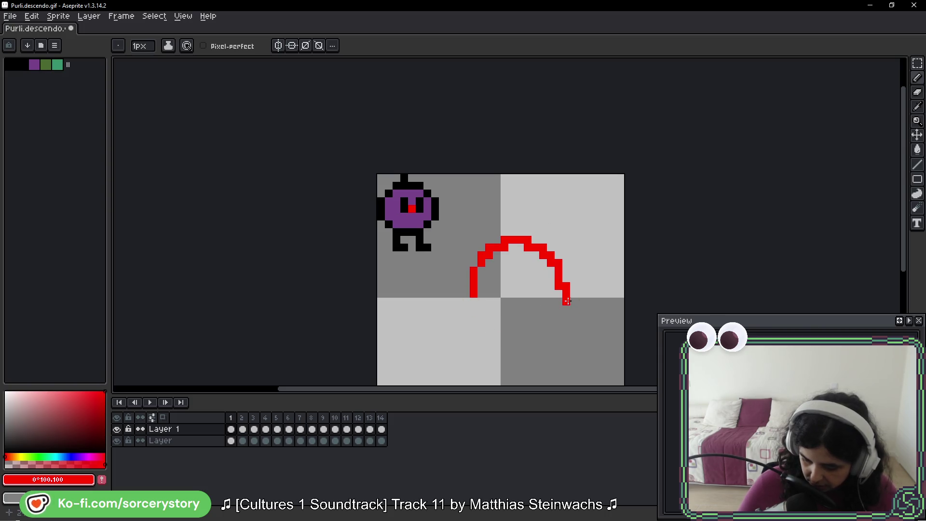
pyautogui.hotkey('ctrl', 'z')
pyautogui.hotkey('ctrl', 'z')
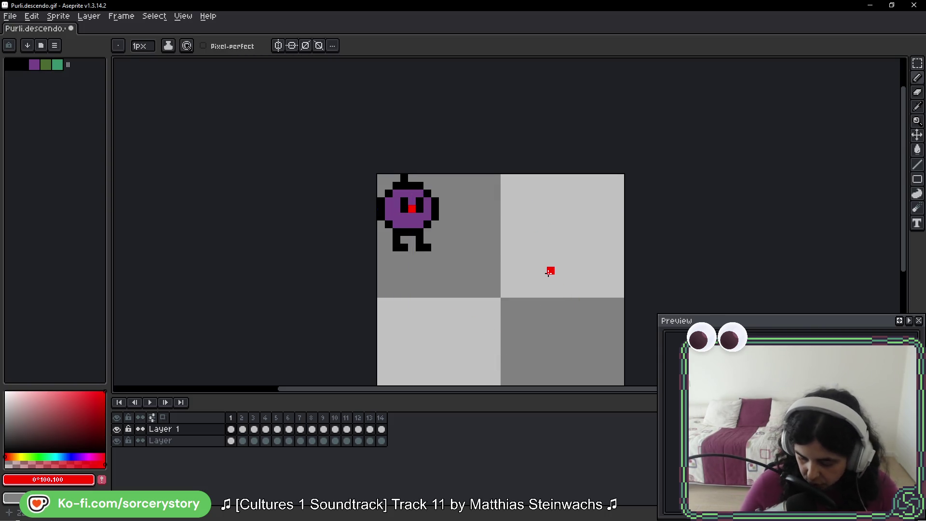
pyautogui.moveTo(443, 328)
pyautogui.mouseDown()
pyautogui.moveTo(500, 260)
pyautogui.moveTo(554, 316)
pyautogui.moveTo(625, 269)
pyautogui.mouseUp()
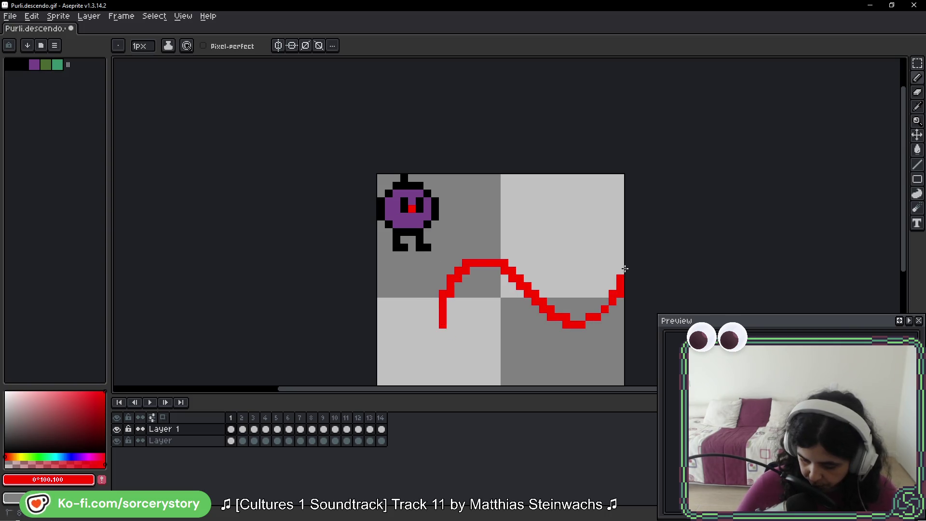
pyautogui.hotkey('ctrl', 'z')
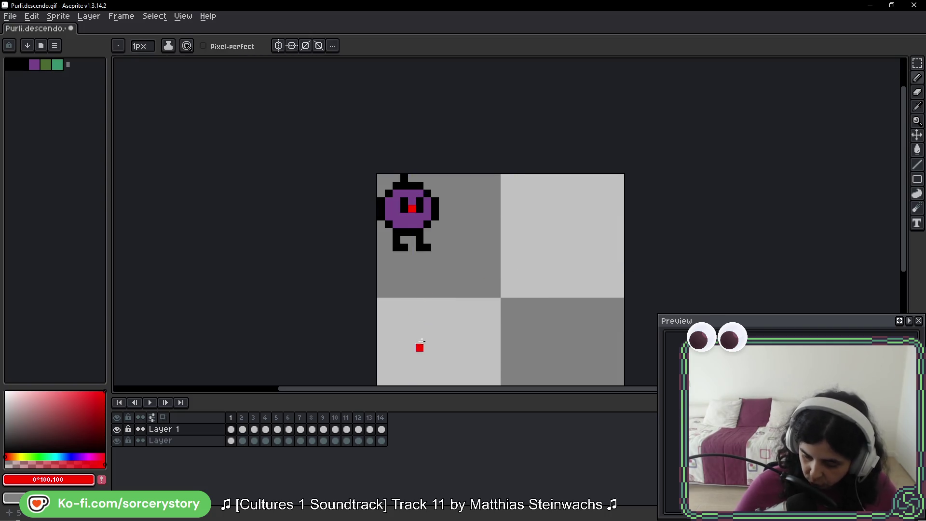
pyautogui.moveTo(424, 322)
pyautogui.mouseDown()
pyautogui.moveTo(486, 265)
pyautogui.moveTo(527, 324)
pyautogui.mouseUp()
pyautogui.hotkey('ctrl', 'z')
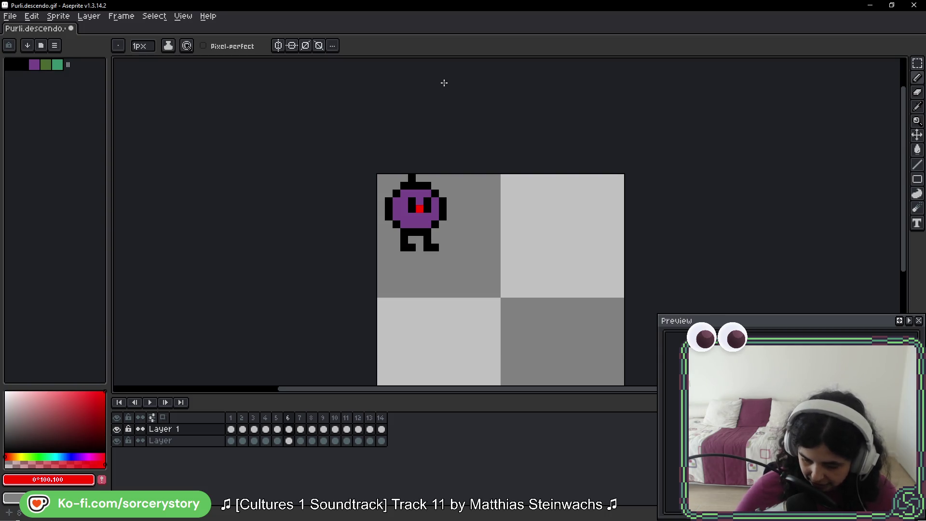
# Step back and forth between frames 5 and 7 to compare them.
pyautogui.press('Right')
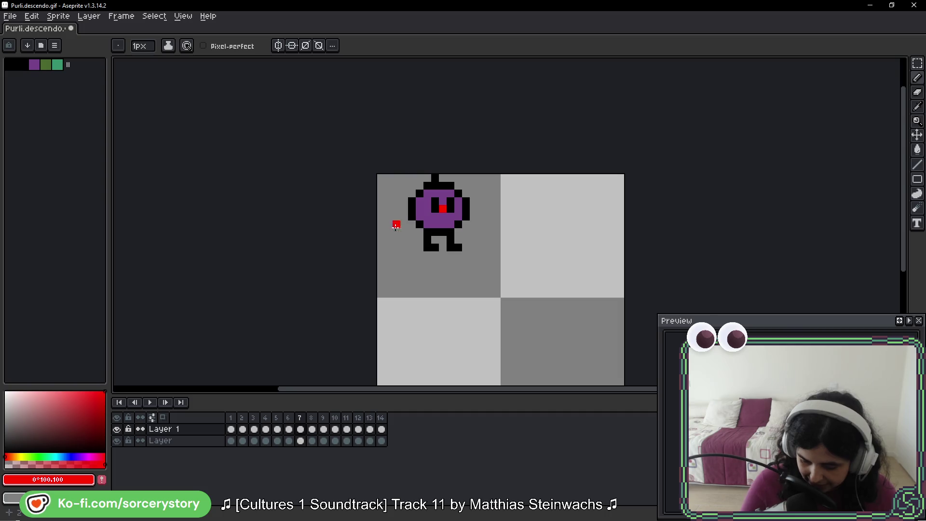
pyautogui.press('Left')
pyautogui.press('Left')
pyautogui.press('Right')
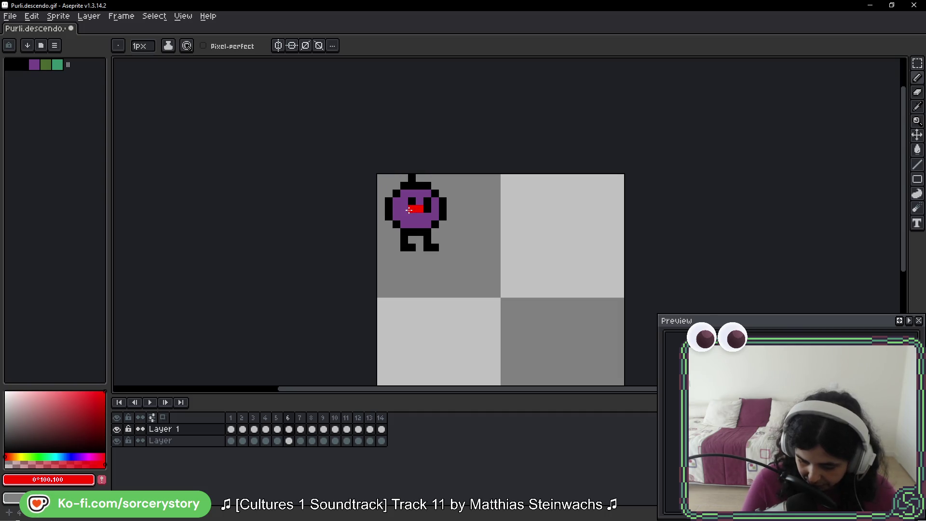
pyautogui.press('Right')
pyautogui.press('Right')
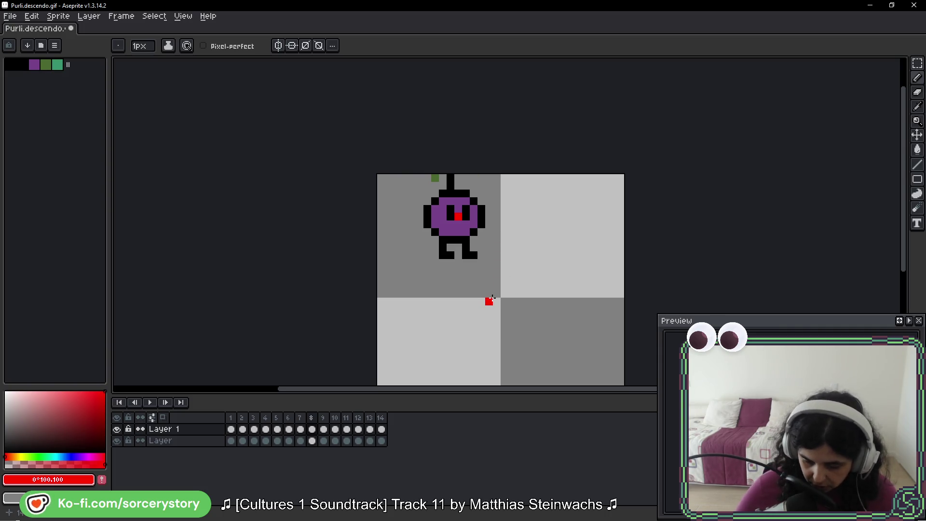
pyautogui.press('Left')
pyautogui.press('Left')
pyautogui.press('Left')
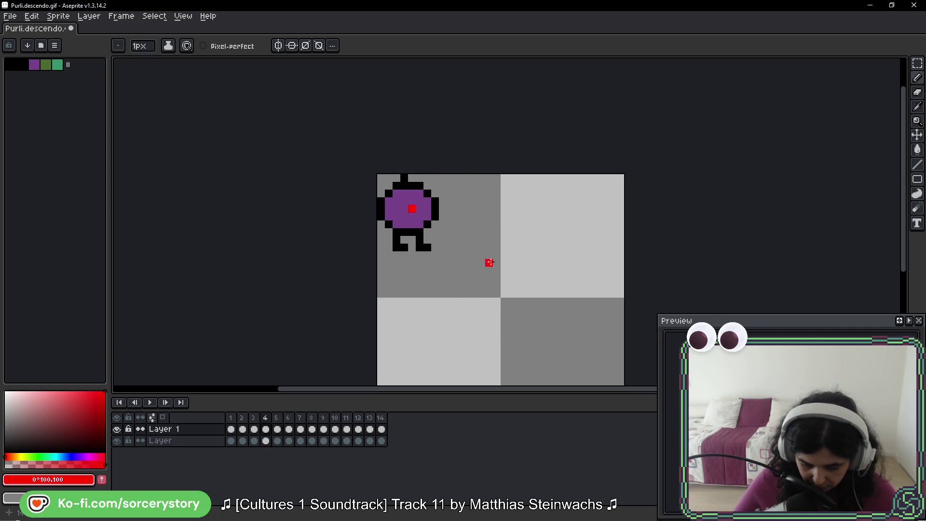
# Switch editing to the layer named 'Layer' and return to frame 6.
pyautogui.click(277, 440)
pyautogui.press('End')
pyautogui.press('Home')
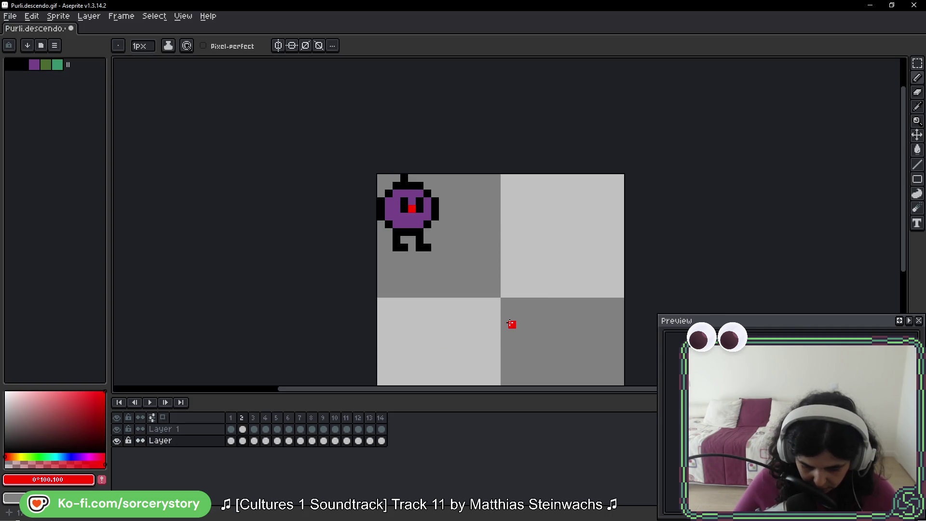
pyautogui.press('Right')
pyautogui.press('Right')
pyautogui.press('Right')
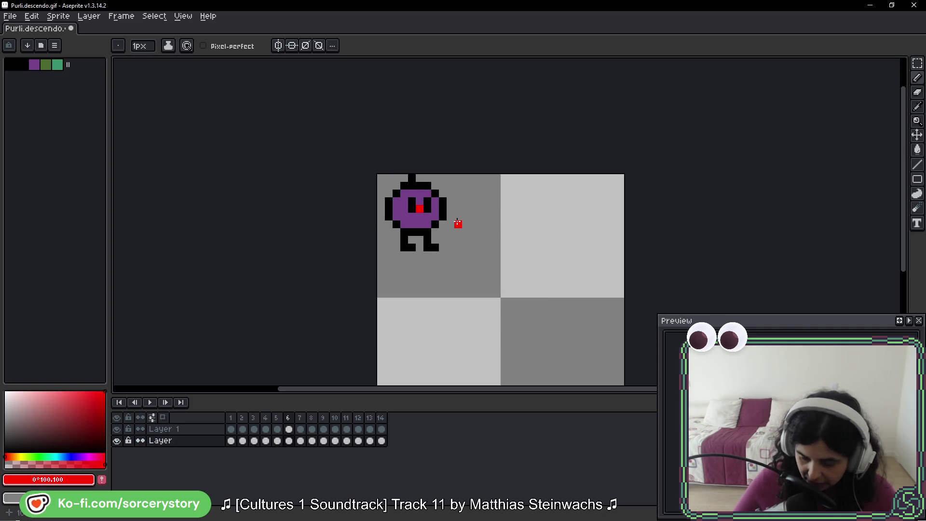
pyautogui.press('Right')
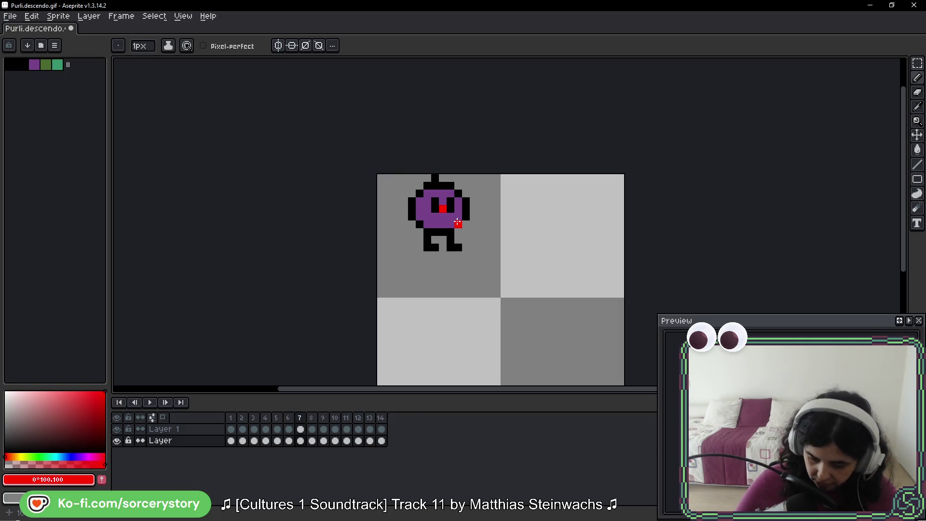
pyautogui.press('Left')
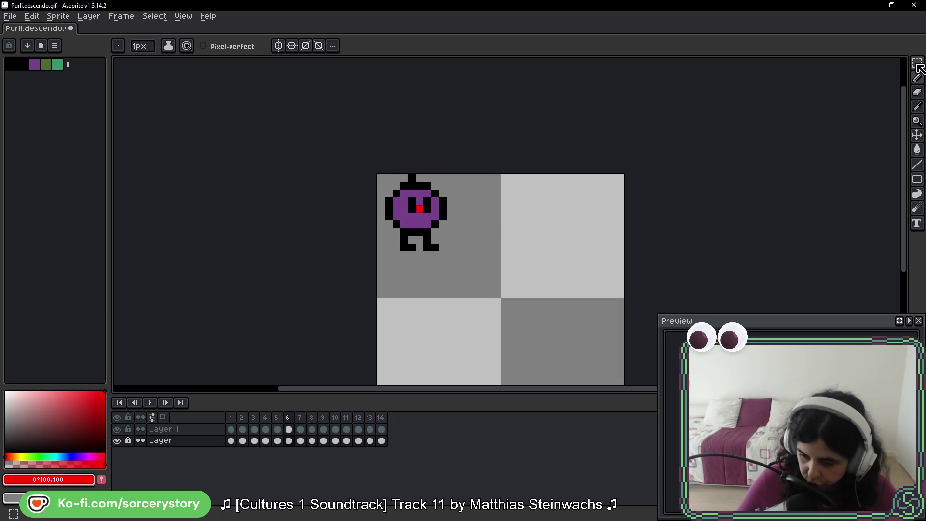
# Select the character's top-left area and nudge it up one pixel.
pyautogui.click(918, 66)
pyautogui.moveTo(306, 198); pyautogui.dragTo(423, 331)
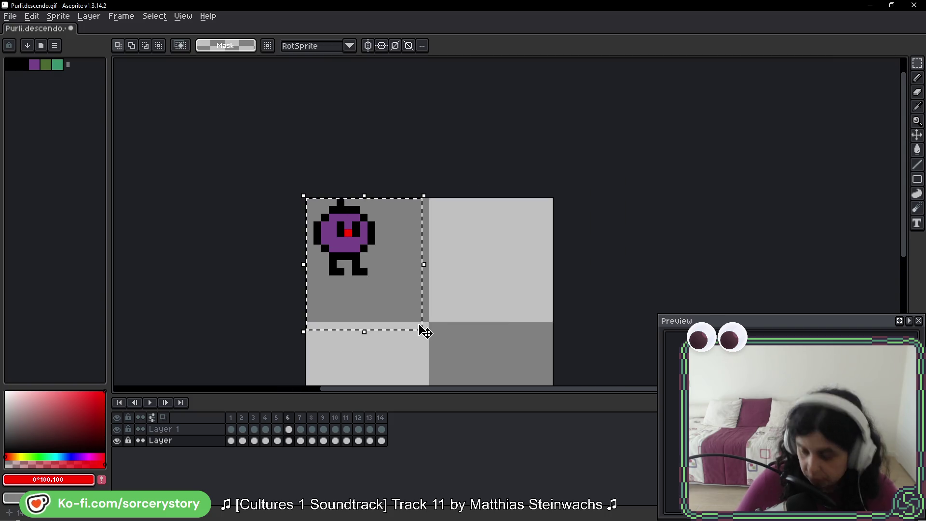
pyautogui.moveTo(444, 263); pyautogui.dragTo(448, 264)
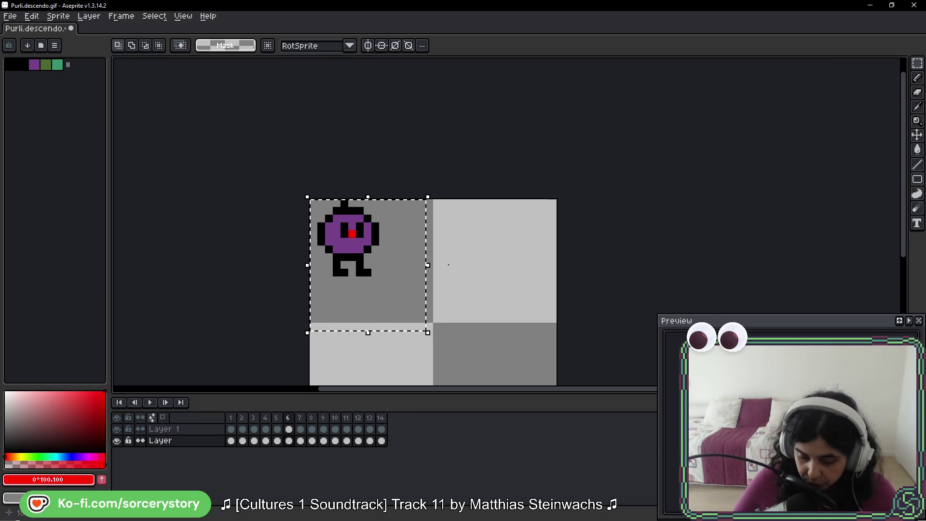
pyautogui.press('Up')
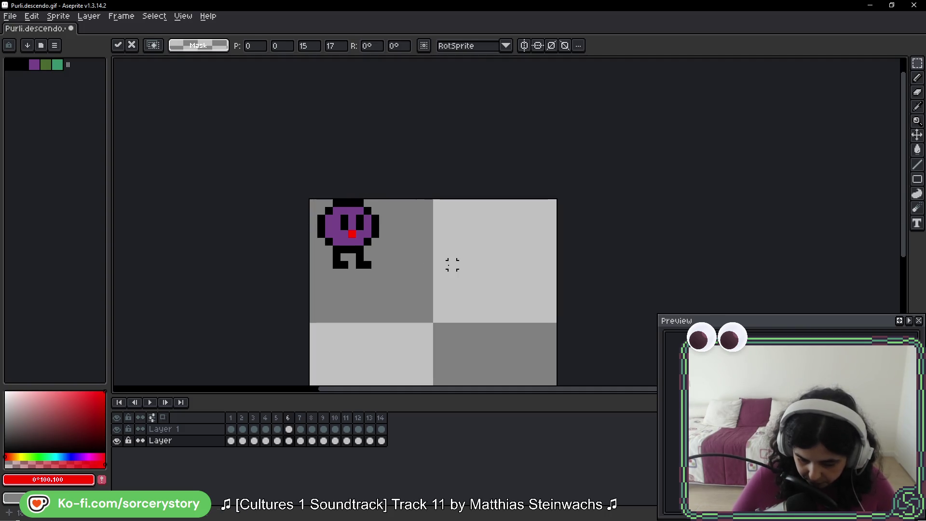
pyautogui.press('Return')
# Select and commit the character area on frame 7.
pyautogui.press('.')
pyautogui.moveTo(306, 192)
pyautogui.mouseDown()
pyautogui.moveTo(410, 251)
pyautogui.moveTo(461, 309)
pyautogui.moveTo(452, 303)
pyautogui.mouseUp()
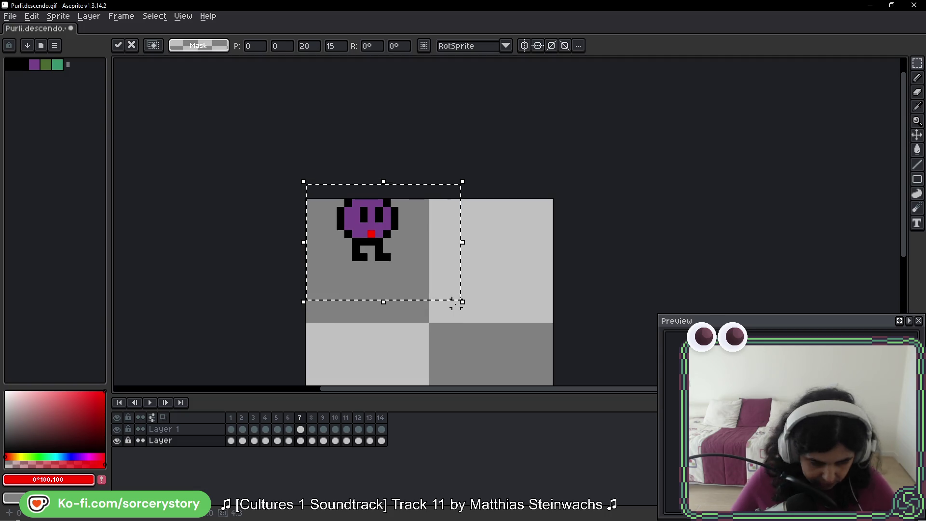
pyautogui.click(463, 306)
pyautogui.press('.')
# Play through the frames, comparing frames 11 and 12, then return to frame 2.
pyautogui.press(',')
pyautogui.press(',')
pyautogui.press(',')
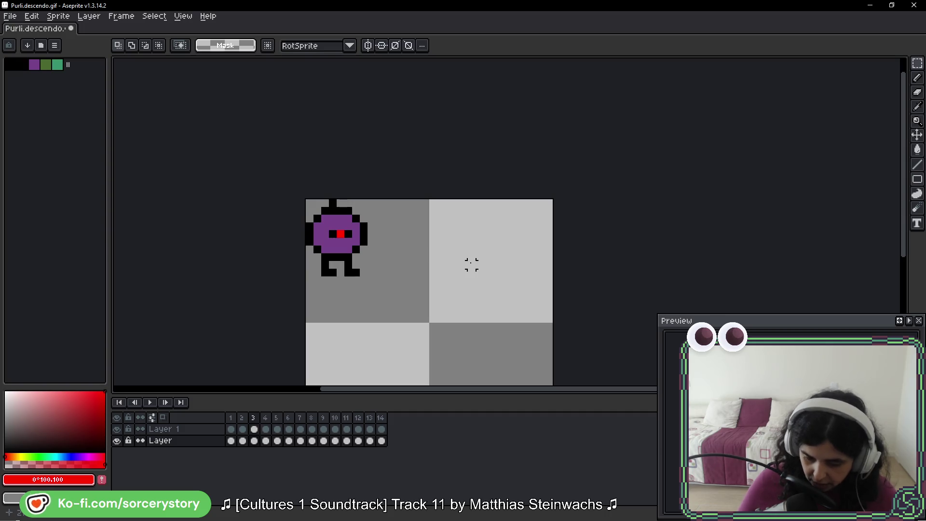
pyautogui.press(',')
pyautogui.press(',')
pyautogui.press('.')
pyautogui.press('.')
pyautogui.press('.')
pyautogui.press('.')
pyautogui.press('.')
pyautogui.press('.')
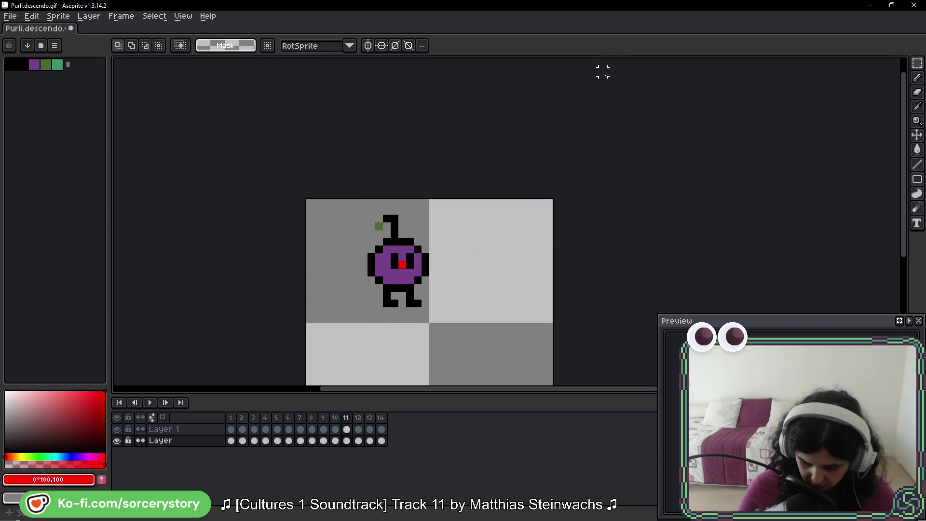
pyautogui.press('.')
pyautogui.press(',')
pyautogui.press('.')
pyautogui.press(',')
pyautogui.press(',')
pyautogui.press(',')
pyautogui.press(',')
pyautogui.press(',')
pyautogui.press(',')
pyautogui.press(',')
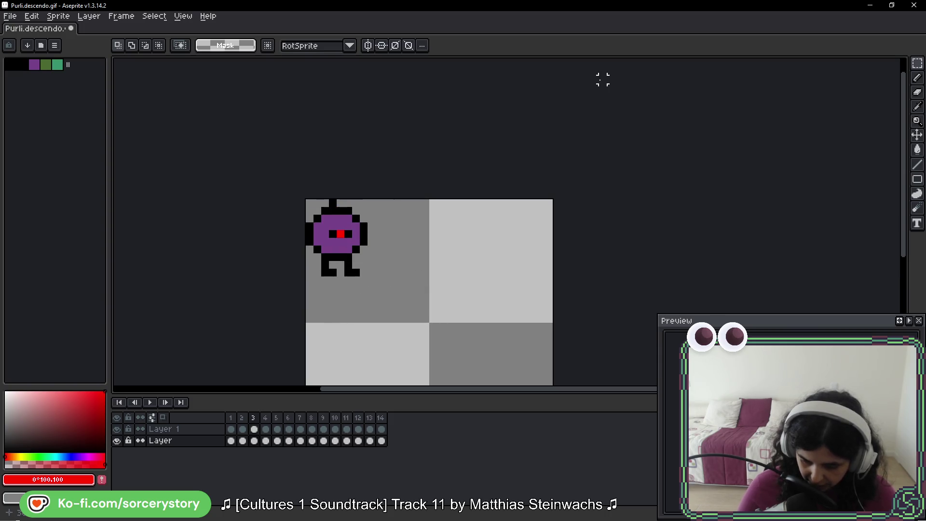
pyautogui.press(',')
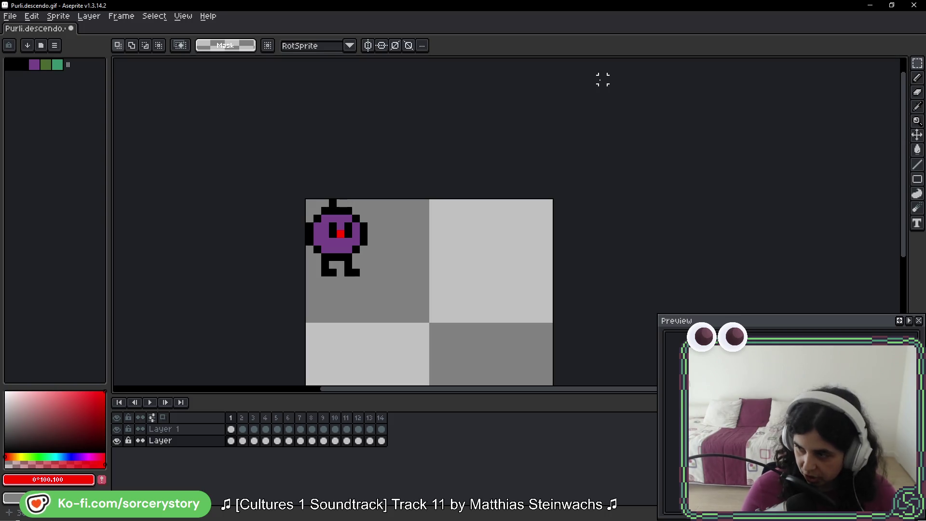
# Move the character on frame 2 down one pixel.
pyautogui.press('b')
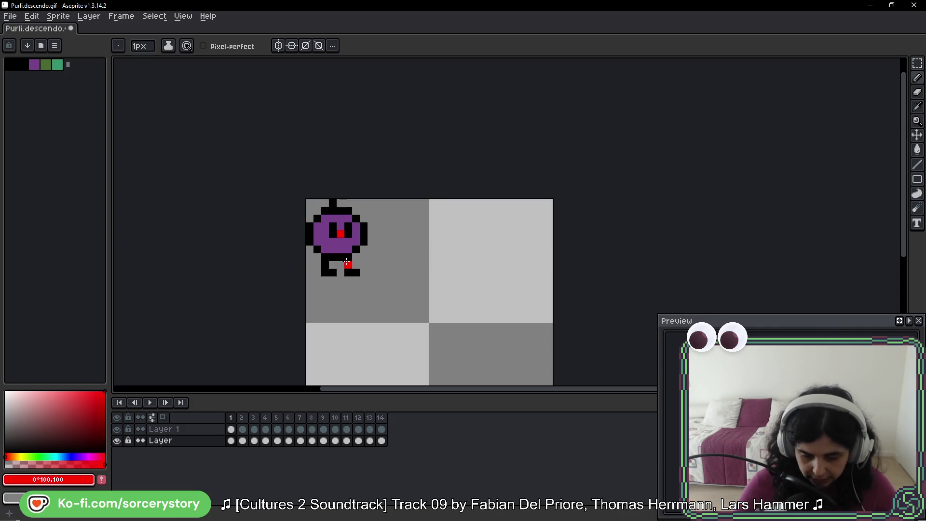
pyautogui.press('Right')
pyautogui.press('Right')
pyautogui.press('Right')
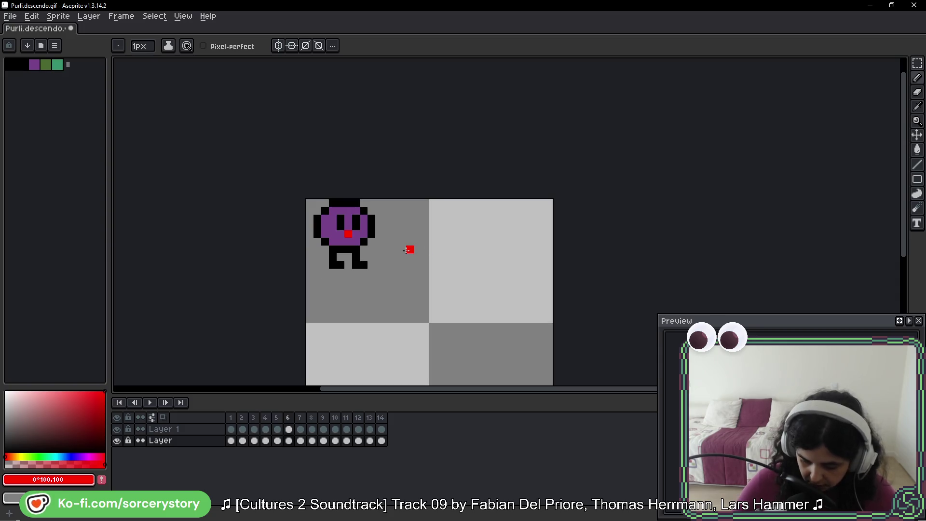
pyautogui.press('Left')
pyautogui.press('Left')
pyautogui.press('Left')
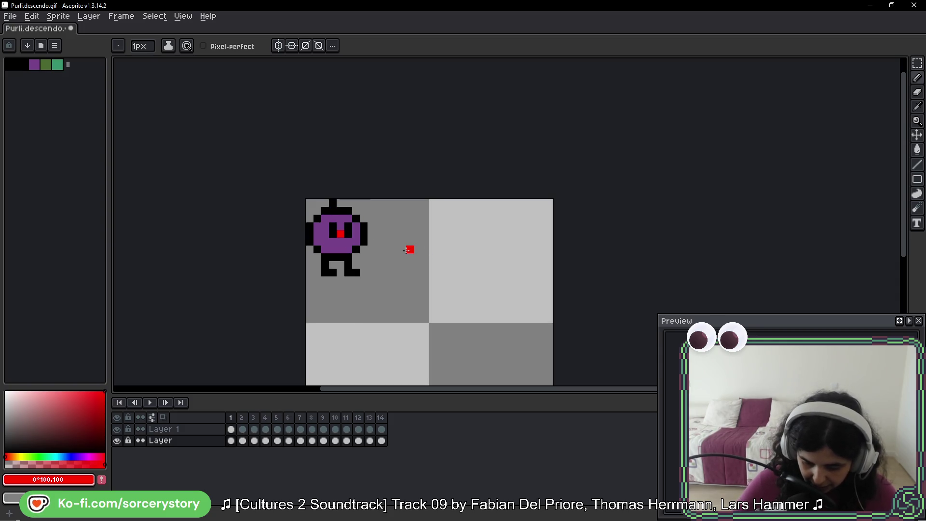
pyautogui.press('Right')
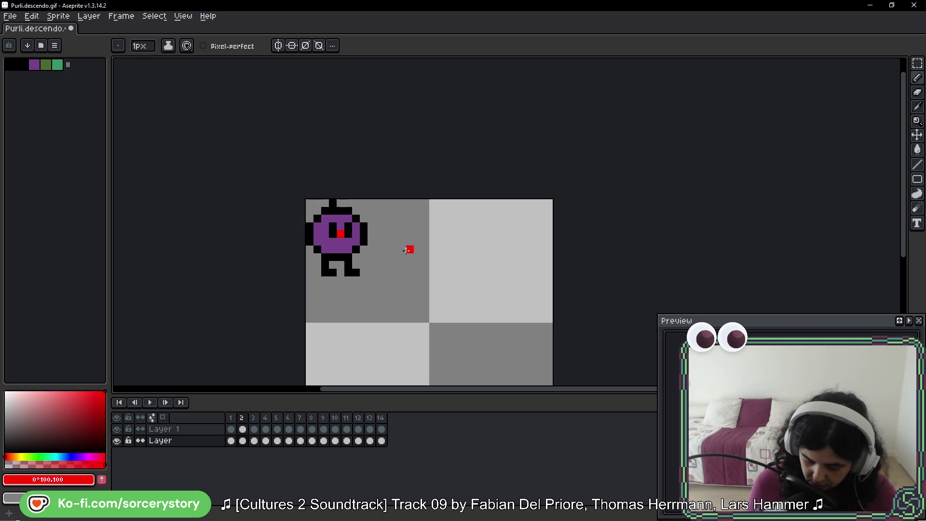
pyautogui.click(918, 63)
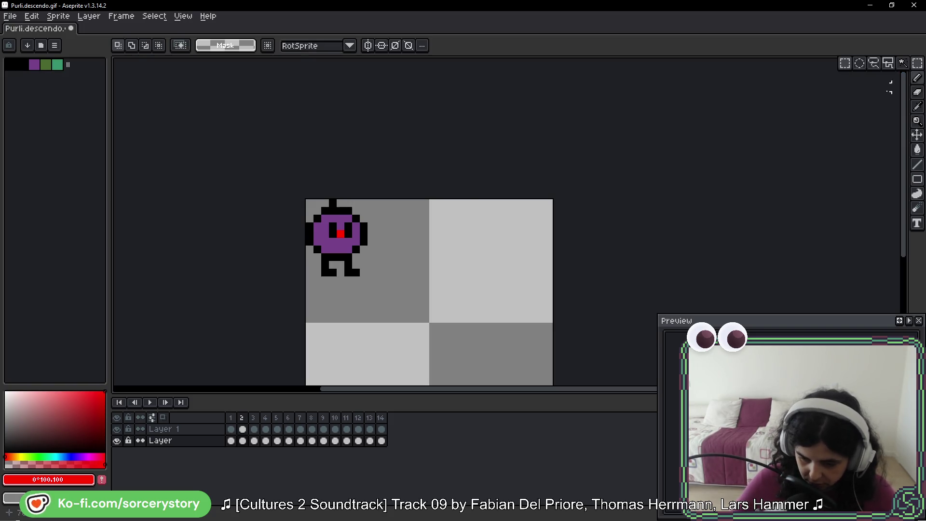
pyautogui.moveTo(286, 187); pyautogui.dragTo(416, 324)
pyautogui.moveTo(364, 214); pyautogui.dragTo(368, 223)
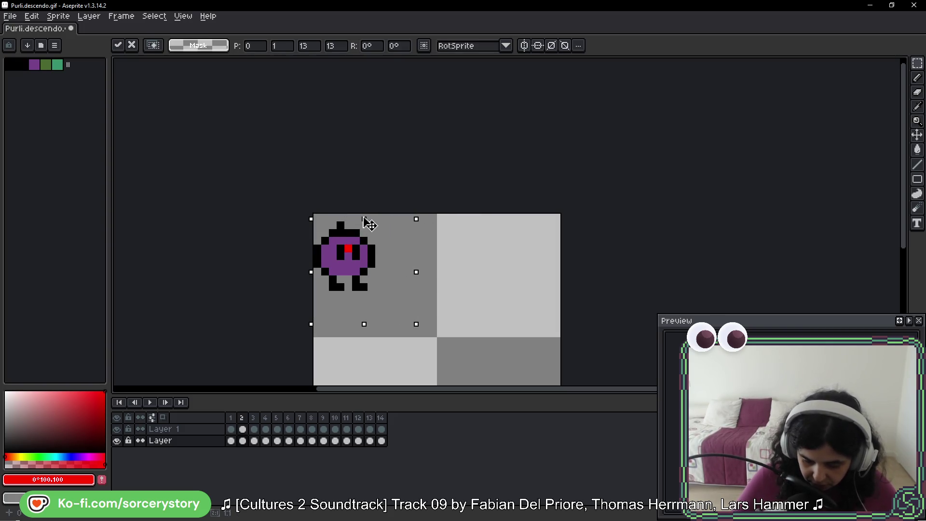
pyautogui.press('Return')
# On frame 3, lower the character a pixel and its upper body two more pixels.
pyautogui.press('Right')
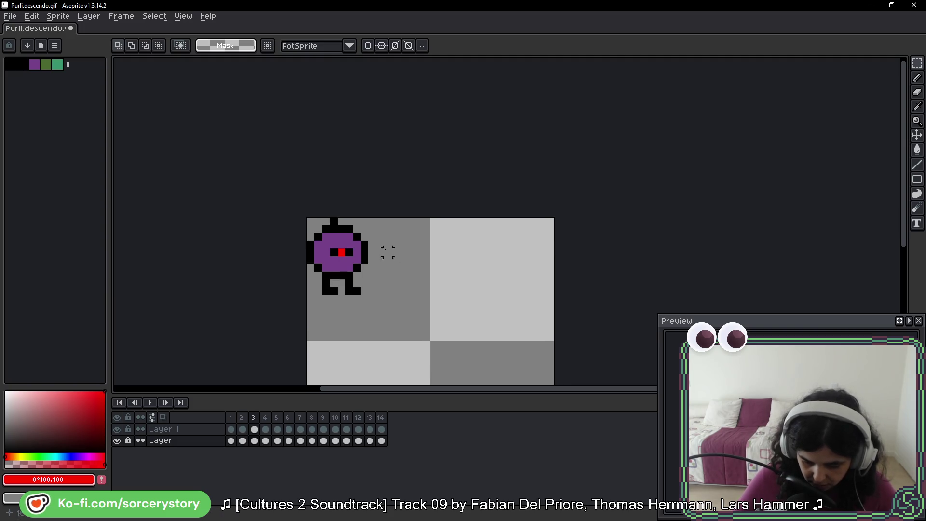
pyautogui.moveTo(407, 315); pyautogui.dragTo(425, 327)
pyautogui.moveTo(366, 225); pyautogui.dragTo(371, 229)
pyautogui.press('Return')
pyautogui.hotkey('ctrl', 'd')
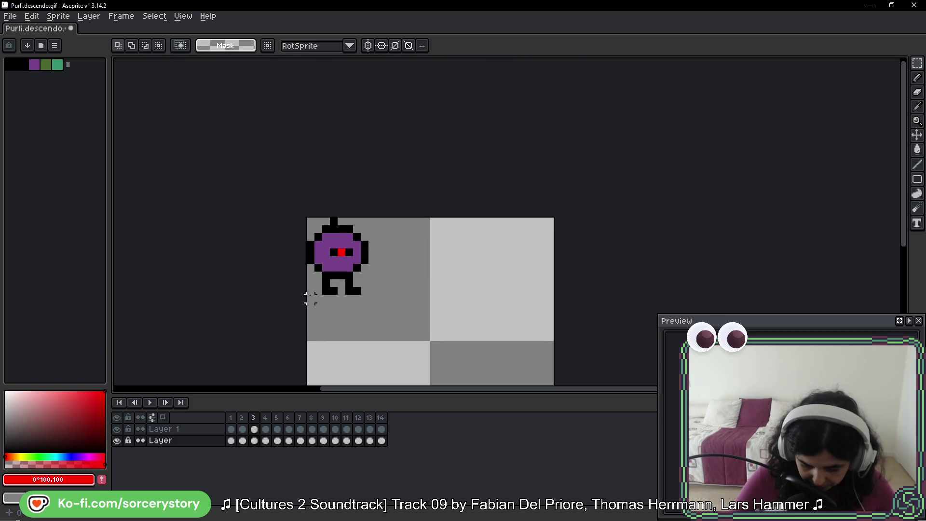
pyautogui.moveTo(306, 292); pyautogui.dragTo(432, 215)
pyautogui.moveTo(372, 211); pyautogui.dragTo(372, 227)
pyautogui.press('Return')
# Flip through frames 2 to 6 to compare the bobbing motion, ending on frame 4.
pyautogui.press('Left')
pyautogui.press('Right')
pyautogui.press('Left')
pyautogui.press('Right')
pyautogui.press('Right')
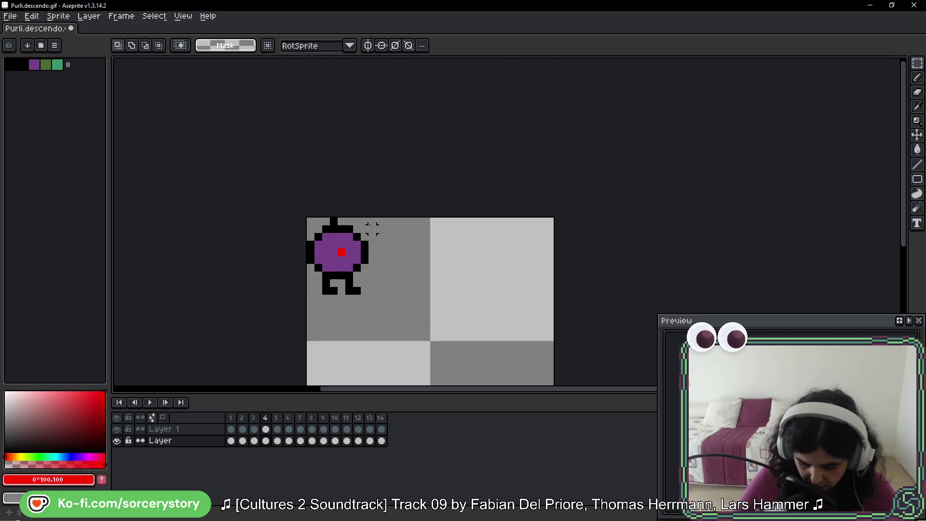
pyautogui.press('Right')
pyautogui.press('Left')
pyautogui.press('Right')
pyautogui.press('Right')
pyautogui.press('Left')
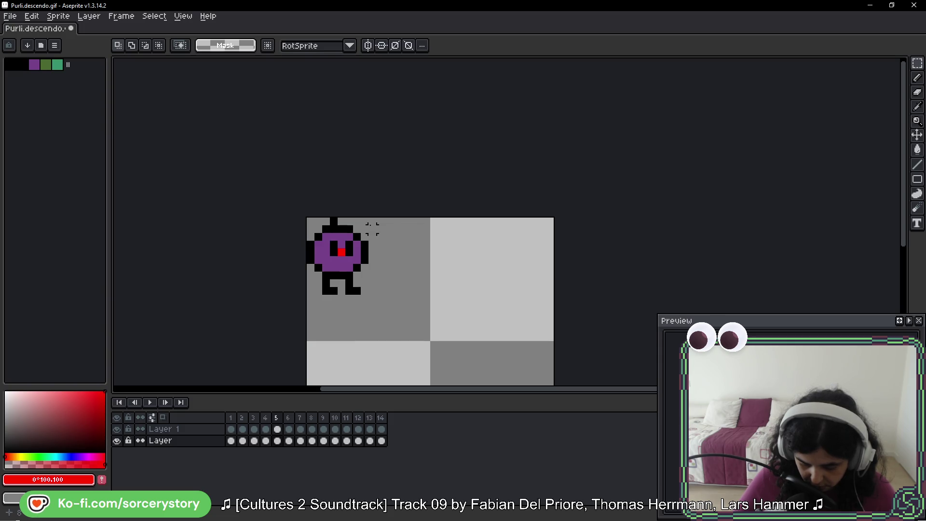
pyautogui.press('Left')
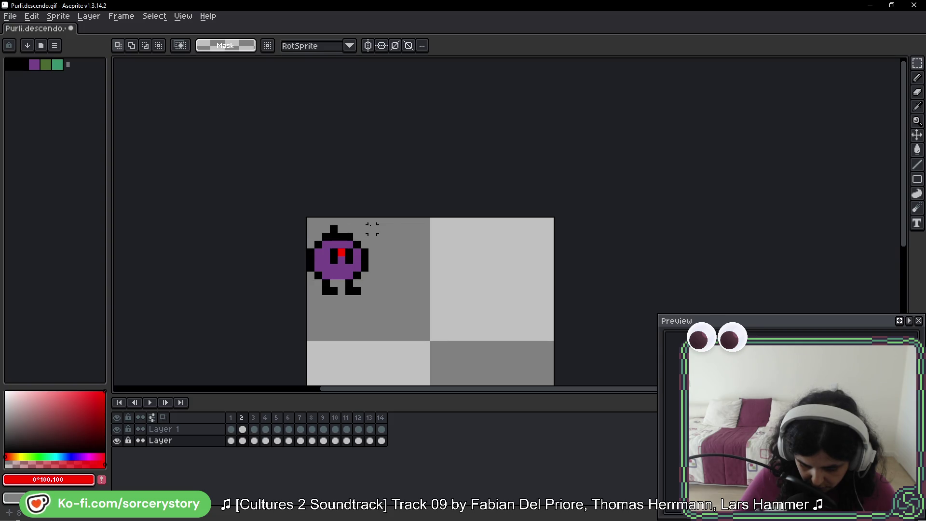
pyautogui.press('Right')
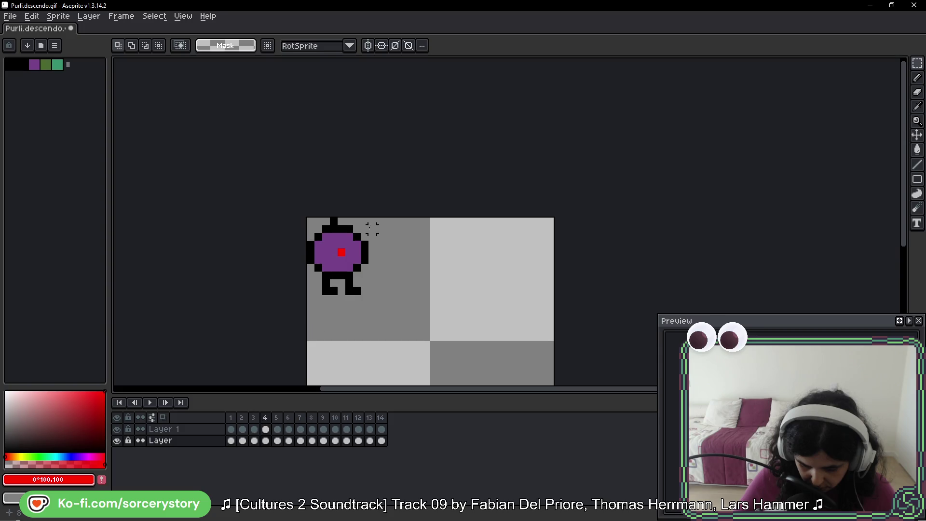
# Squash the frame 4 character and redraw its bottom outline and purple fill.
pyautogui.moveTo(303, 206)
pyautogui.mouseDown()
pyautogui.moveTo(434, 299)
pyautogui.moveTo(438, 284)
pyautogui.moveTo(440, 296)
pyautogui.mouseUp()
pyautogui.moveTo(374, 217); pyautogui.dragTo(374, 255)
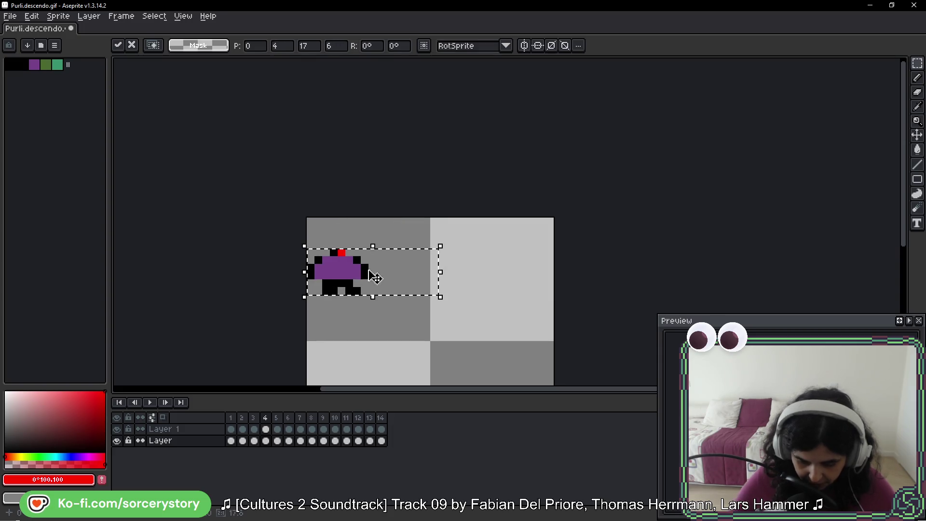
pyautogui.hotkey('ctrl', 'd')
pyautogui.press('b')
pyautogui.keyDown('alt'); pyautogui.click(323, 283); pyautogui.keyUp('alt')
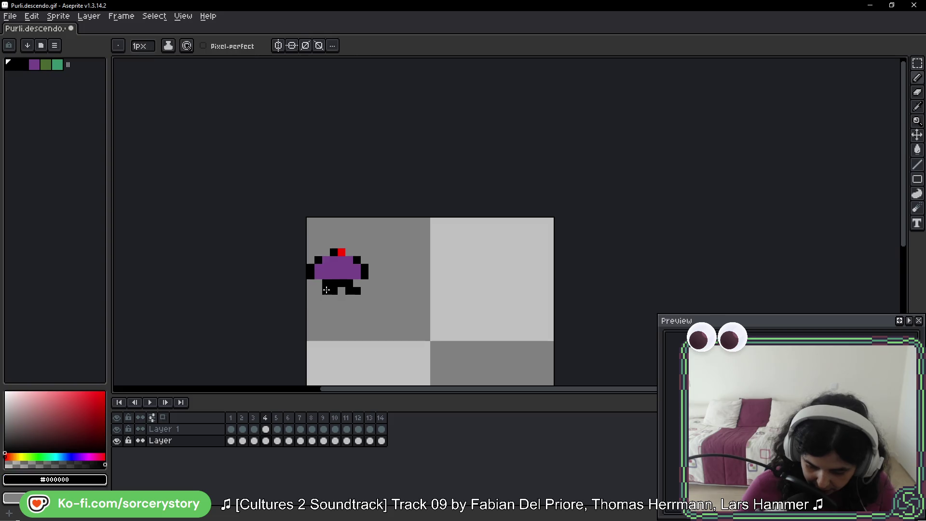
pyautogui.keyDown('alt'); pyautogui.click(338, 272); pyautogui.keyUp('alt')
pyautogui.moveTo(323, 284)
pyautogui.mouseDown()
pyautogui.moveTo(355, 284)
pyautogui.moveTo(357, 298)
pyautogui.mouseUp()
pyautogui.keyDown('alt'); pyautogui.click(365, 271); pyautogui.keyUp('alt')
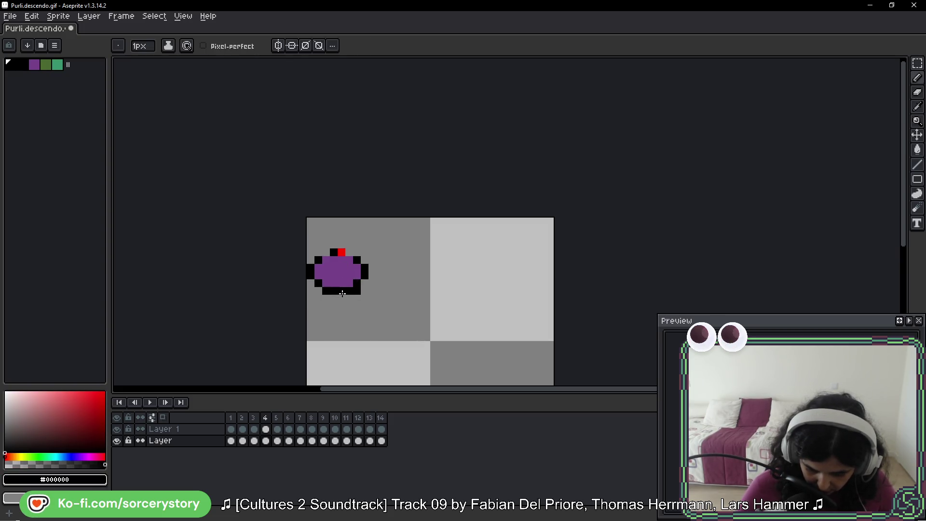
pyautogui.keyDown('alt'); pyautogui.click(366, 282); pyautogui.keyUp('alt')
pyautogui.moveTo(357, 291); pyautogui.dragTo(357, 299)
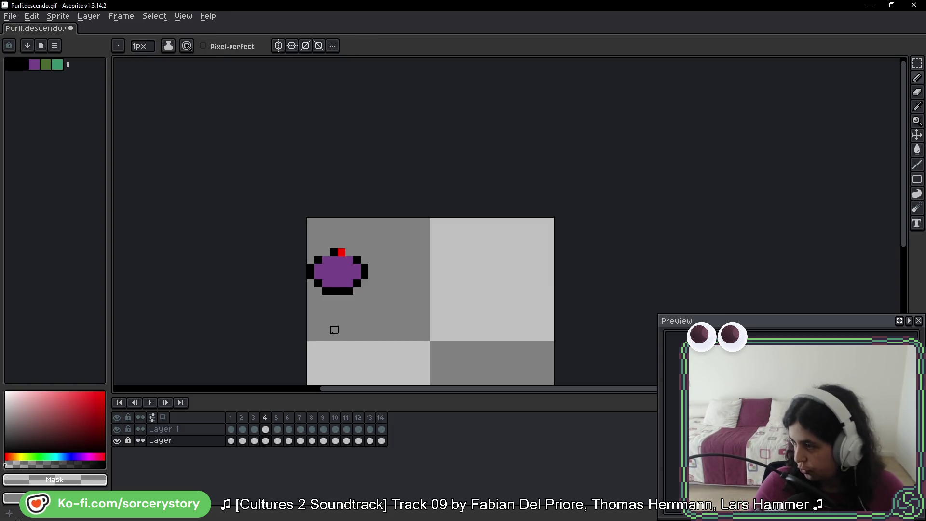
# Compare frames 4 and 5, then undo to restore frame 4's full character.
pyautogui.press('Right')
pyautogui.press('Left')
pyautogui.press('Right')
pyautogui.press('Right')
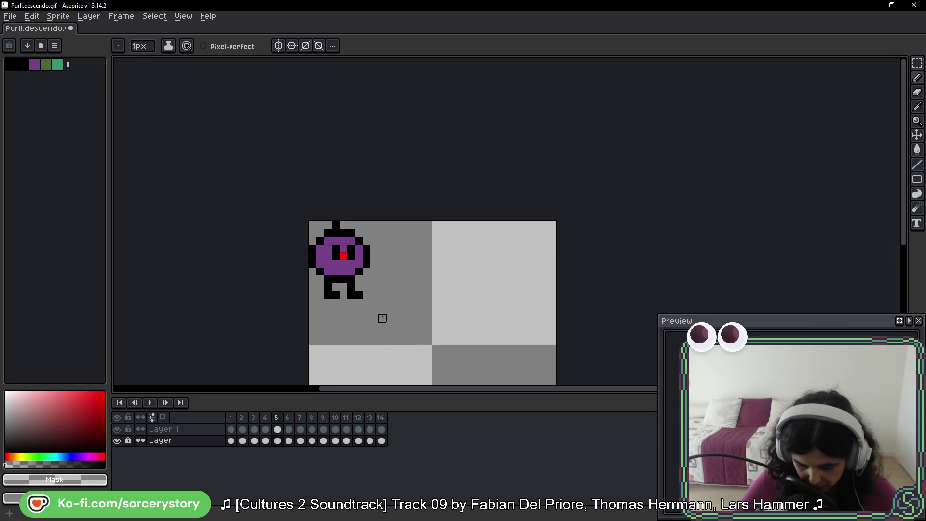
pyautogui.press('Left')
pyautogui.press('Left')
pyautogui.press('ctrl')
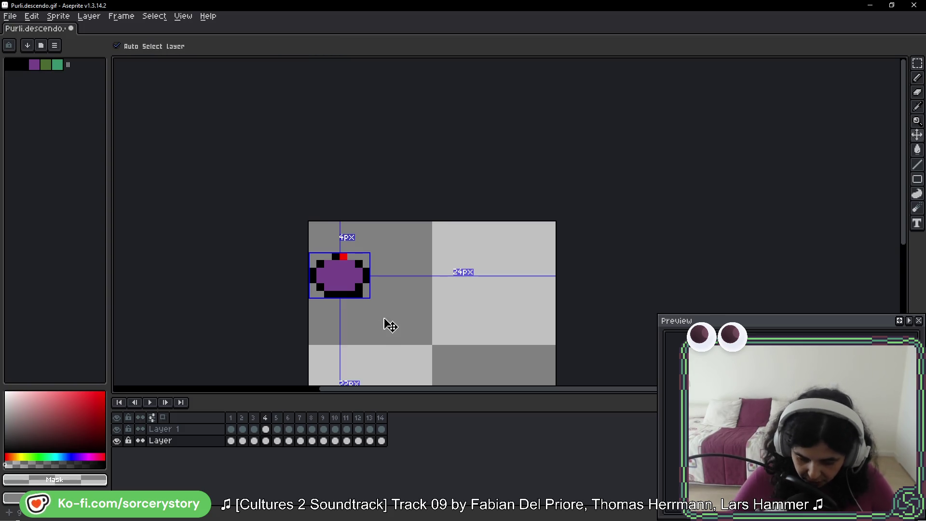
pyautogui.hotkey('ctrl', 'z')
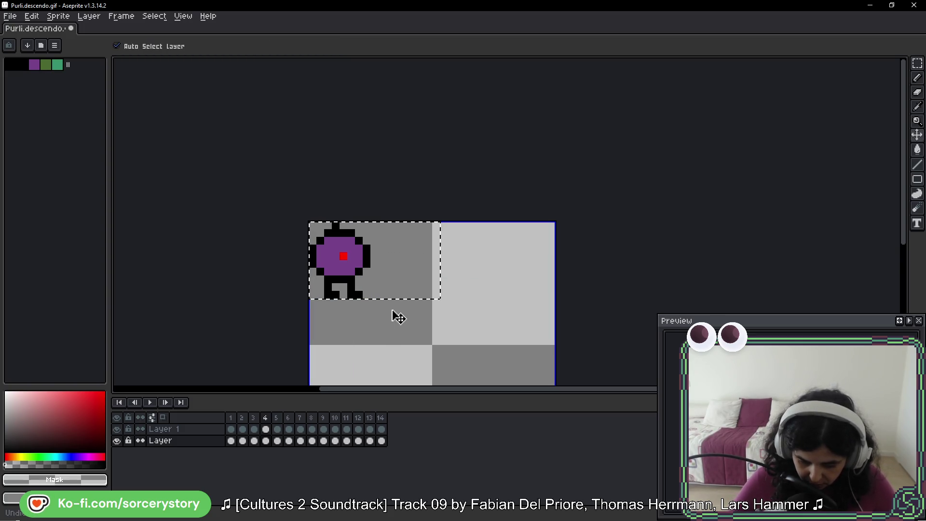
# Drop the upper part of the character lower on frame 3.
pyautogui.press('Left')
pyautogui.press('Left')
pyautogui.press('Right')
pyautogui.press('Left')
pyautogui.press('Right')
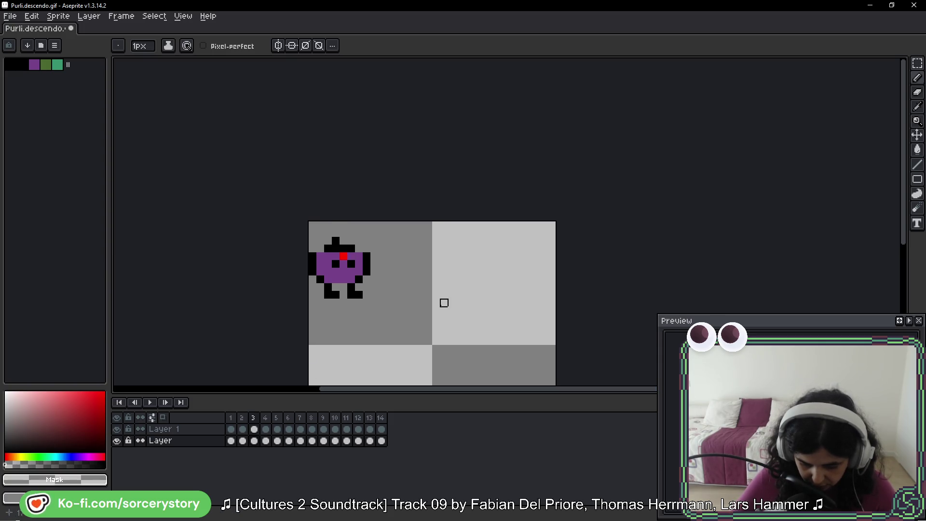
pyautogui.press('Right')
pyautogui.press('Right')
pyautogui.press('Right')
pyautogui.press('Left')
pyautogui.press('Left')
pyautogui.press('Left')
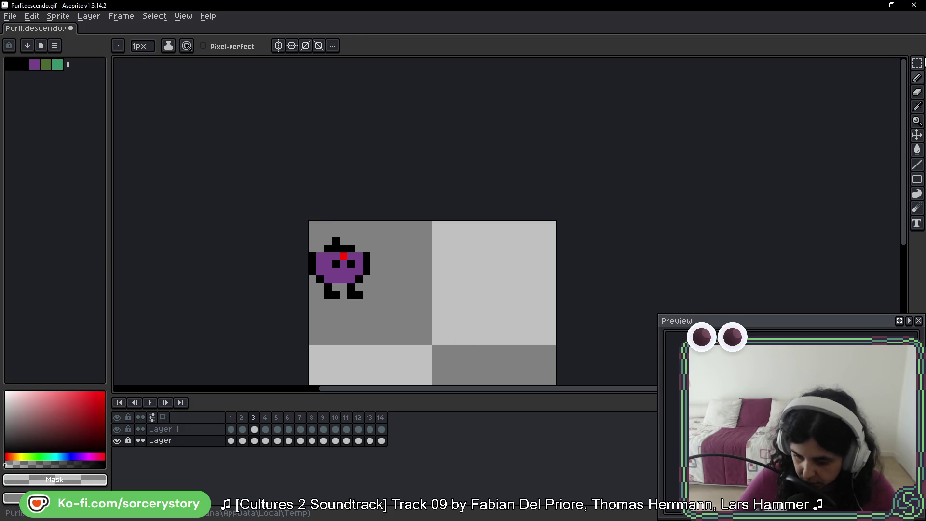
pyautogui.press('m')
pyautogui.moveTo(308, 221)
pyautogui.mouseDown()
pyautogui.moveTo(396, 285)
pyautogui.moveTo(354, 275)
pyautogui.mouseUp()
pyautogui.click(412, 256)
# Move the upper part of the character on frame 4 down one pixel.
pyautogui.press('Right')
pyautogui.moveTo(307, 220); pyautogui.dragTo(411, 292)
pyautogui.moveTo(289, 209); pyautogui.dragTo(403, 284)
pyautogui.moveTo(357, 257); pyautogui.dragTo(358, 265)
pyautogui.click(458, 241)
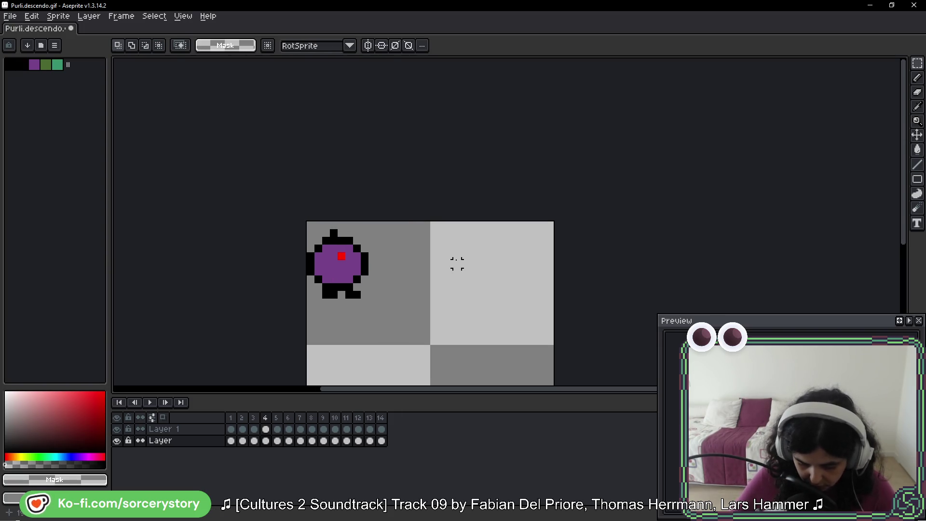
# Go to frame 5 with the Pencil and zoom in on the sprite.
pyautogui.press('Right')
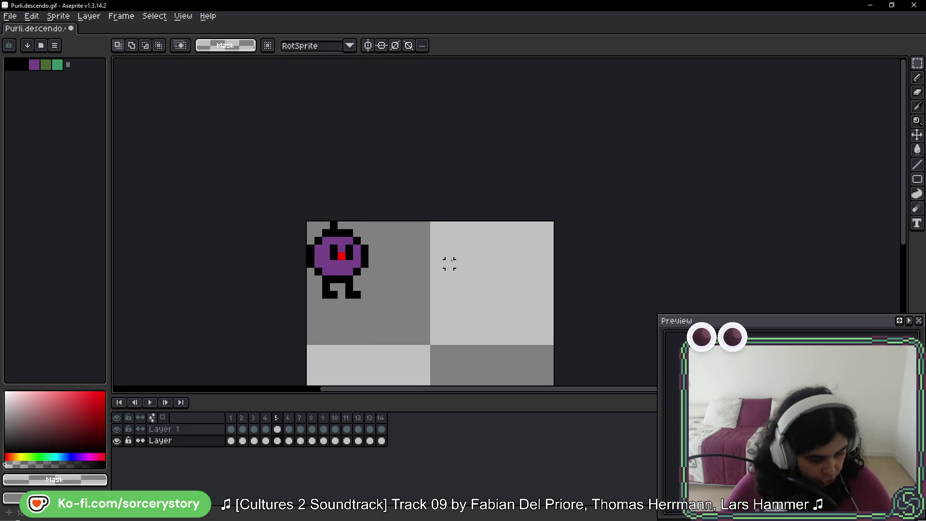
pyautogui.press('b')
pyautogui.scroll(3, 317, 324)
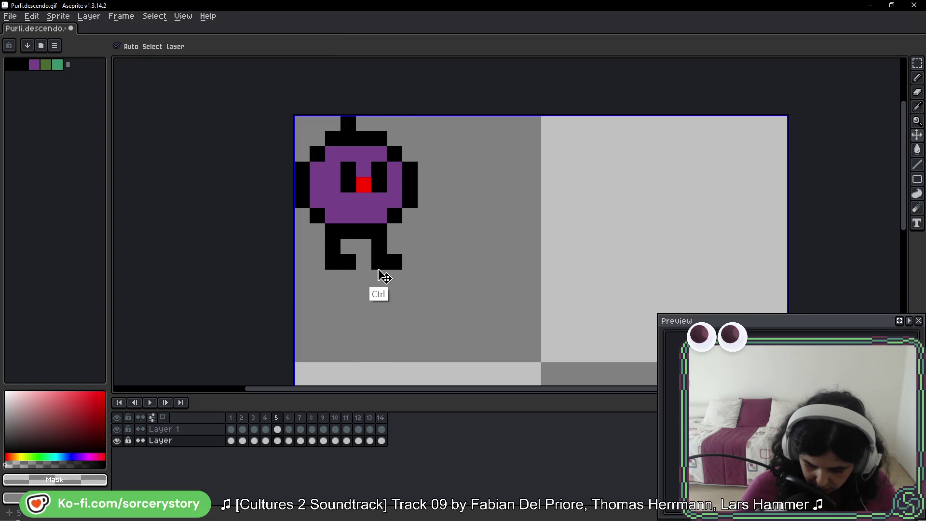
# Add black pixels on frame 2 to give the left foot an L shape.
pyautogui.click(333, 262)
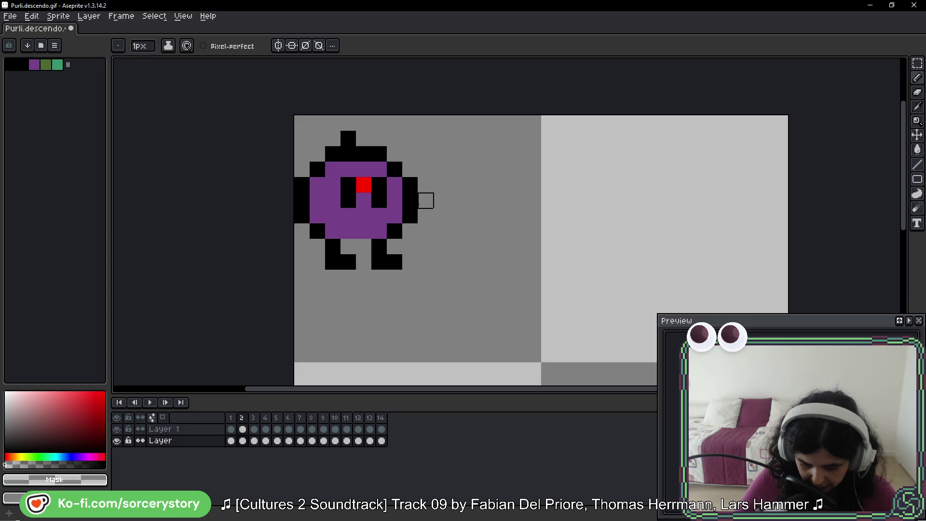
pyautogui.keyDown('alt'); pyautogui.click(337, 244); pyautogui.keyUp('alt')
pyautogui.click(349, 231)
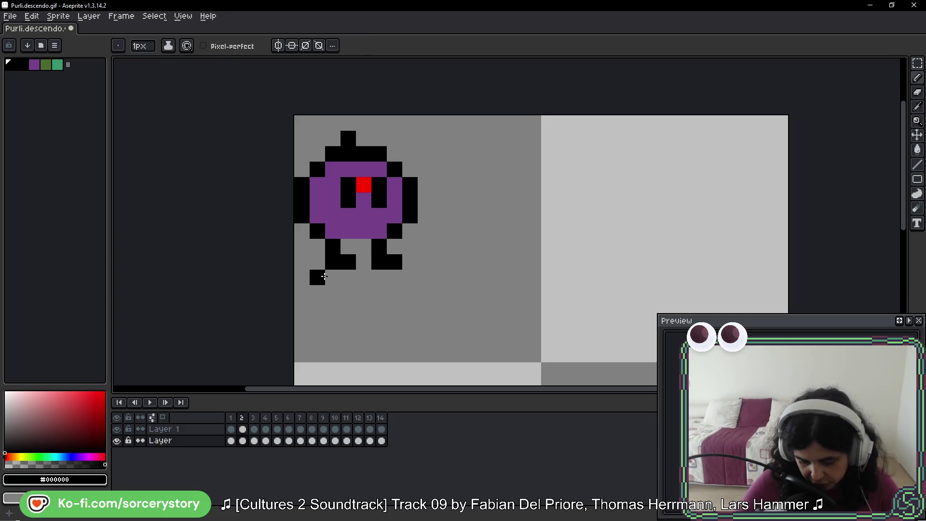
# On frame 4, add, erase and shift black pixels around the right leg.
pyautogui.press('.')
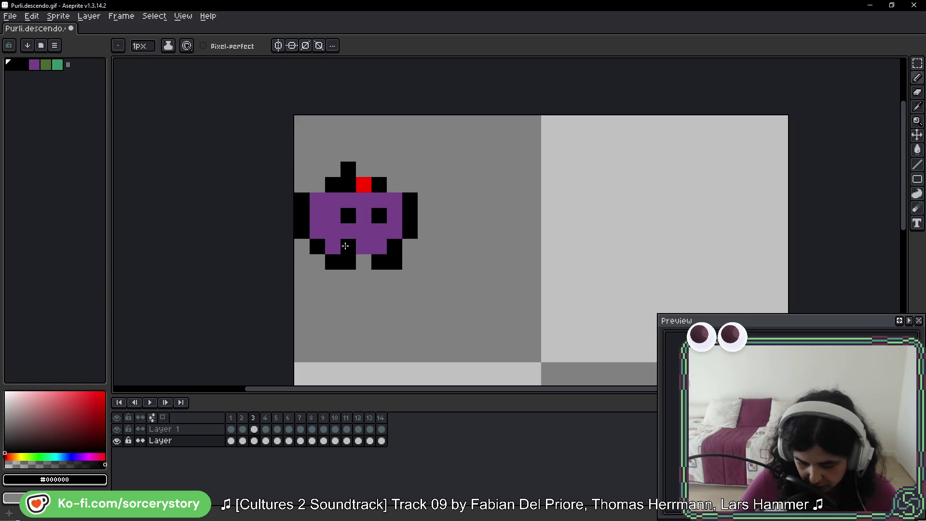
pyautogui.press('.')
pyautogui.press('.')
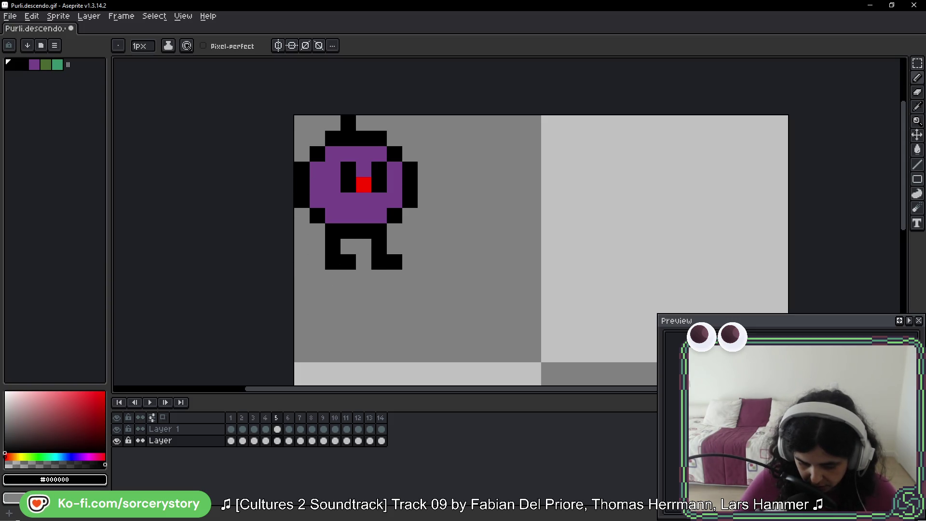
pyautogui.moveTo(372, 247); pyautogui.dragTo(394, 235)
pyautogui.rightClick(379, 247)
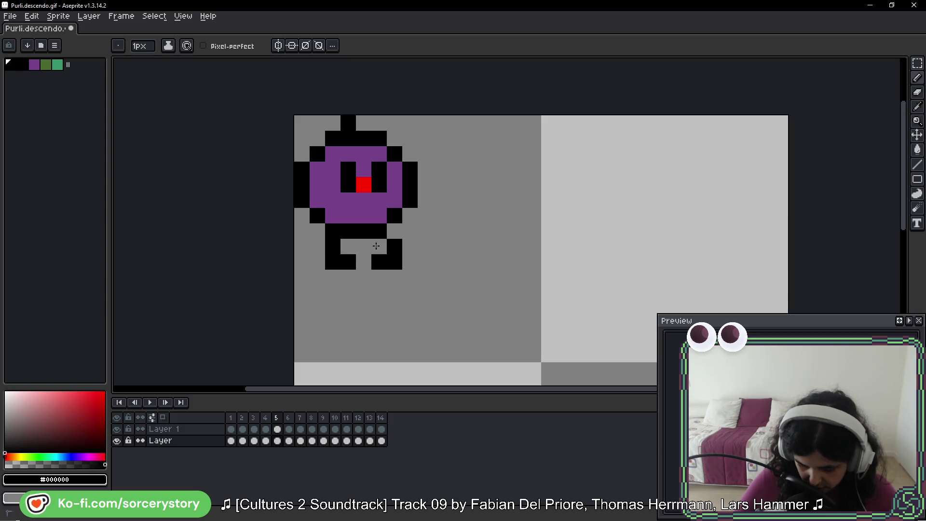
pyautogui.click(378, 278)
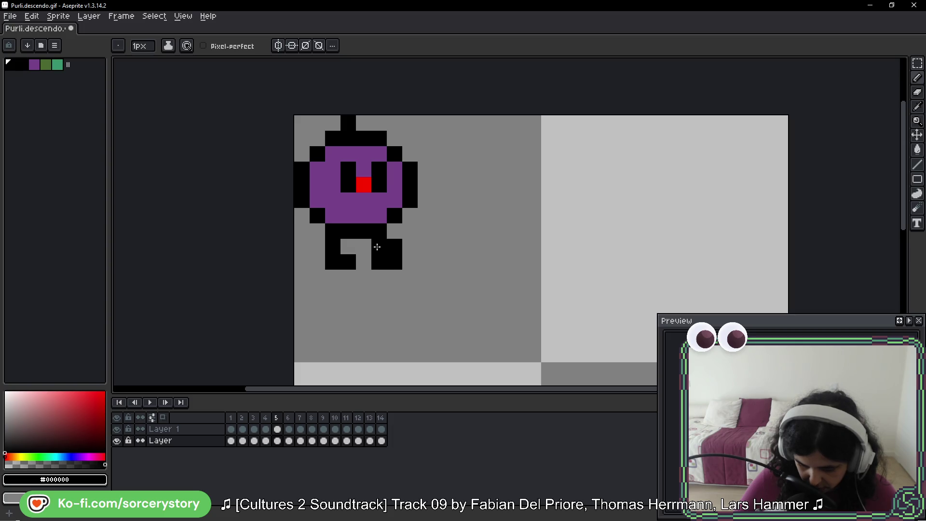
pyautogui.moveTo(397, 249); pyautogui.dragTo(516, 248)
pyautogui.press(',')
pyautogui.press(',')
pyautogui.press('.')
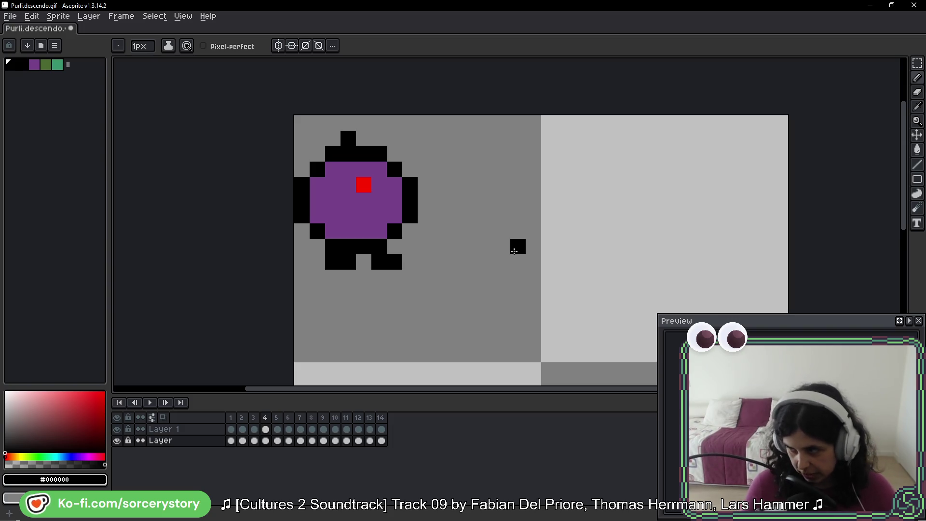
pyautogui.press('.')
pyautogui.press('.')
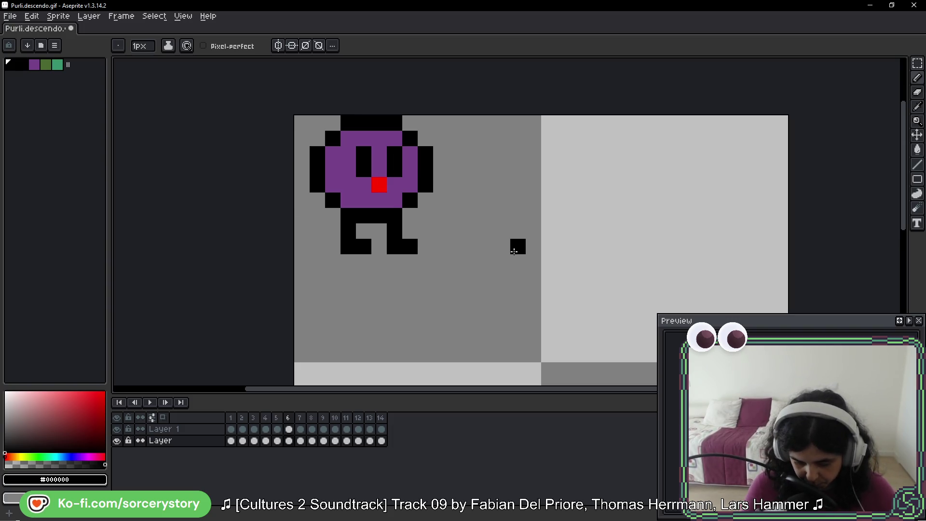
# On frame 5, move the black block under the left leg and lower the right foot a row.
pyautogui.moveTo(514, 251); pyautogui.dragTo(367, 273)
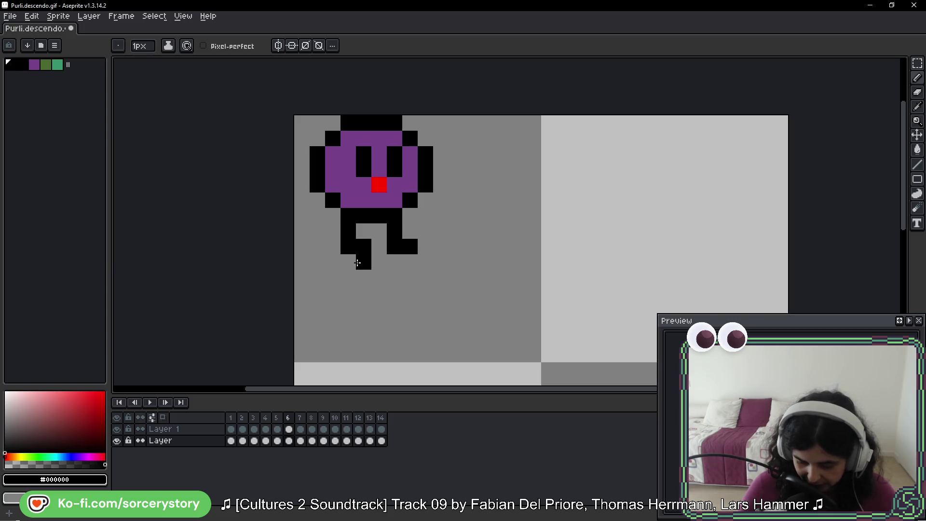
pyautogui.rightClick(364, 247)
pyautogui.click(410, 262)
pyautogui.rightClick(410, 247)
# Step through frames 7 to 11 to review the legs, ending on frame 10.
pyautogui.press('.')
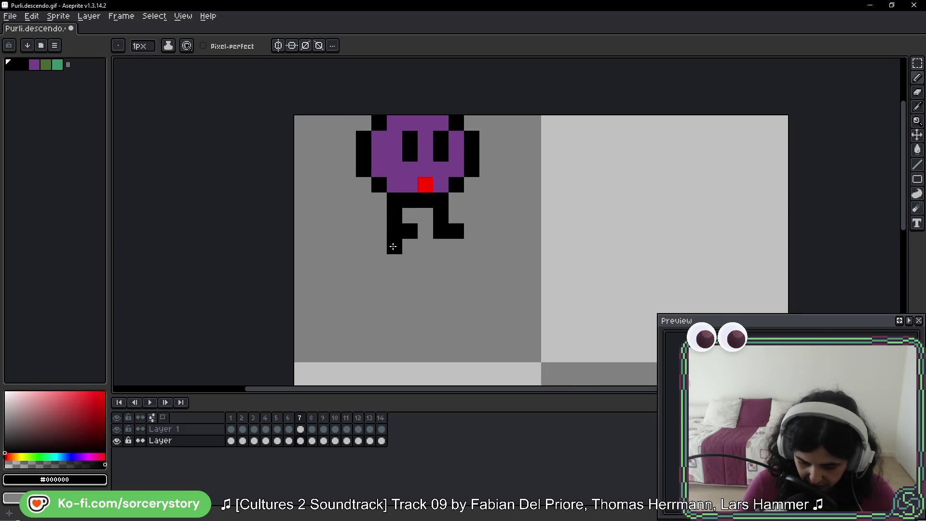
pyautogui.press('.')
pyautogui.press('.')
pyautogui.press(',')
pyautogui.press(',')
pyautogui.press('.')
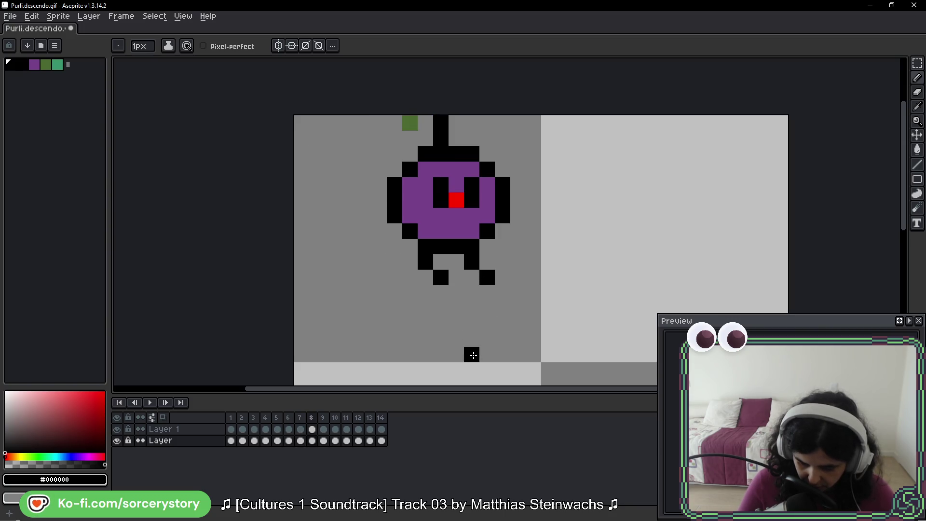
pyautogui.press('.')
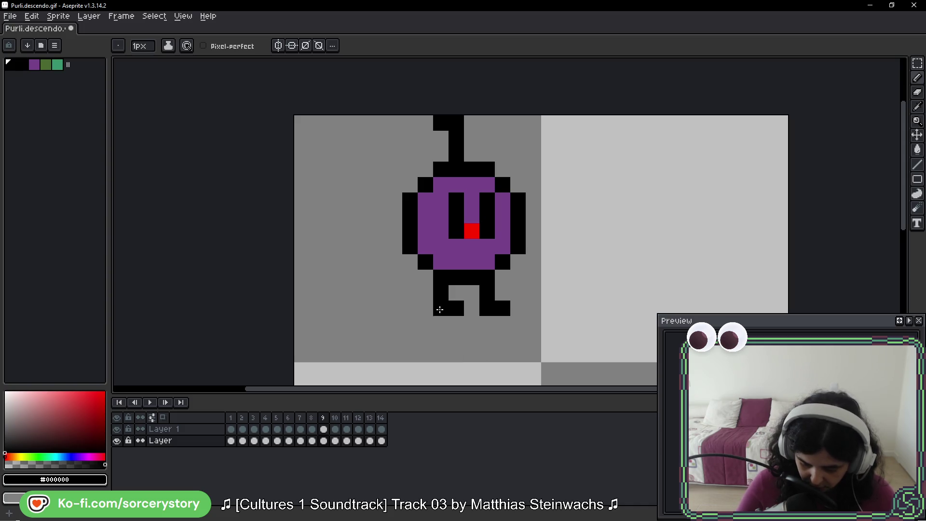
pyautogui.press('.')
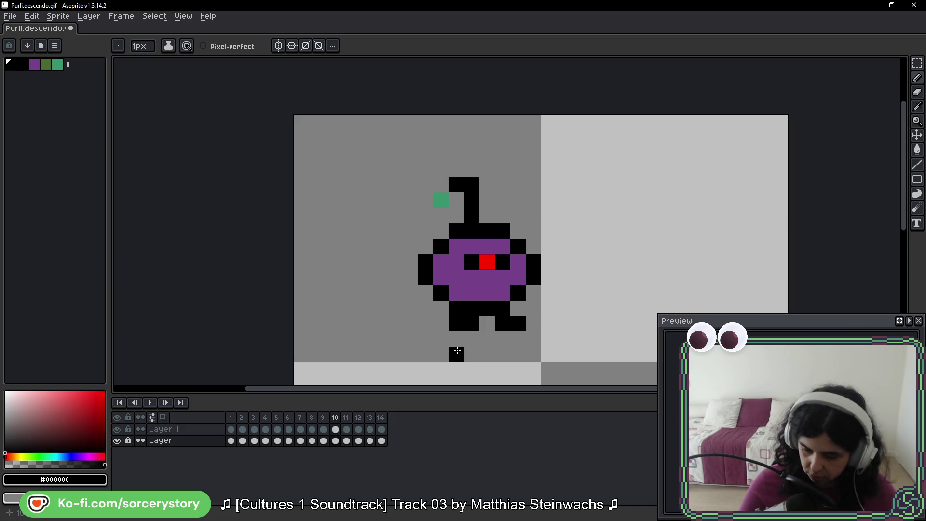
pyautogui.press('.')
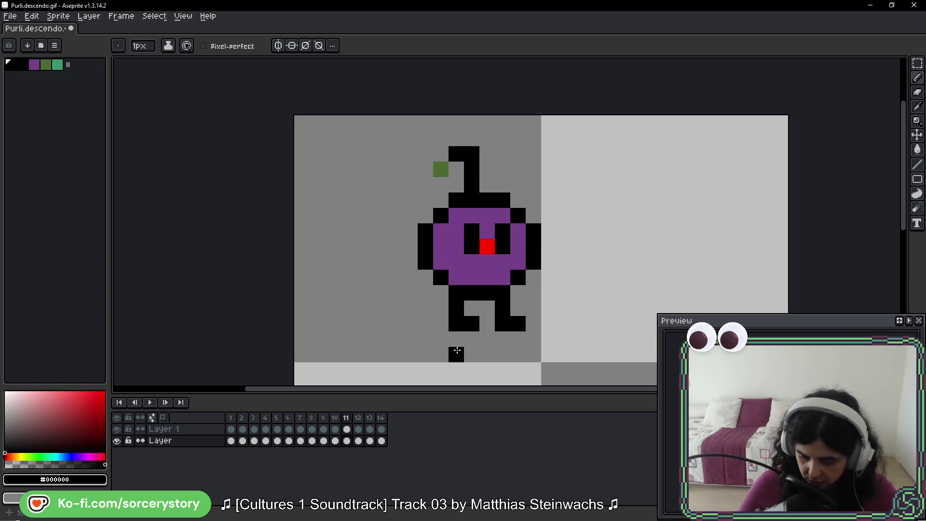
pyautogui.press(',')
pyautogui.press(',')
# Add a new frame 15 to the animation timeline.
pyautogui.press('.')
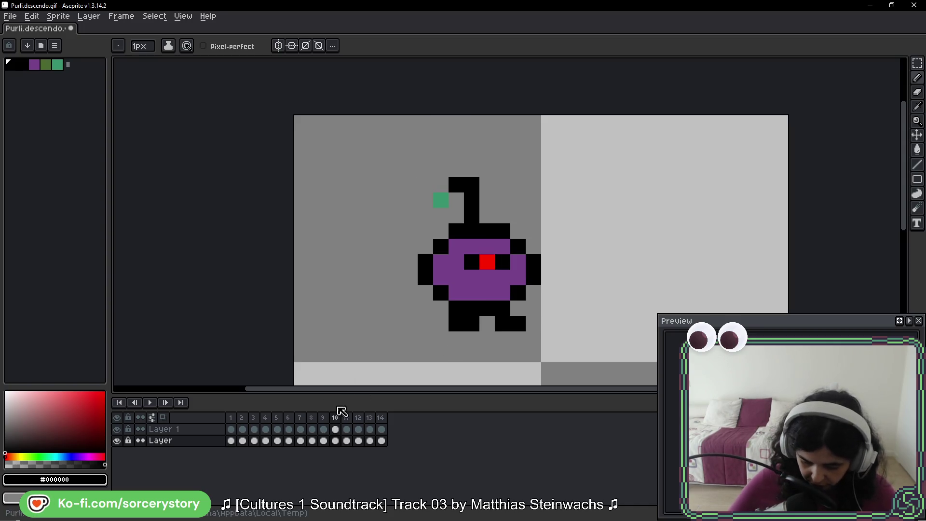
pyautogui.rightClick(335, 417)
pyautogui.click(374, 440)
pyautogui.hscroll(1, 534, 295)
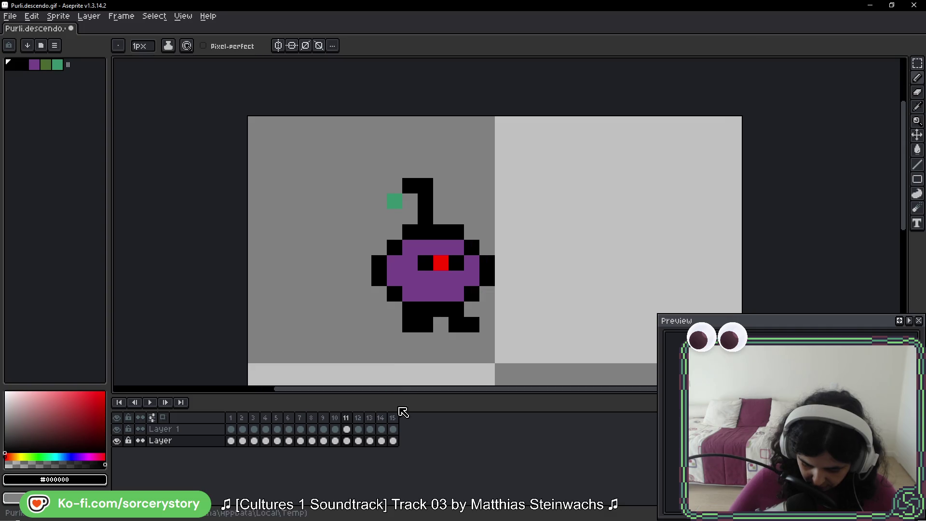
pyautogui.press(',')
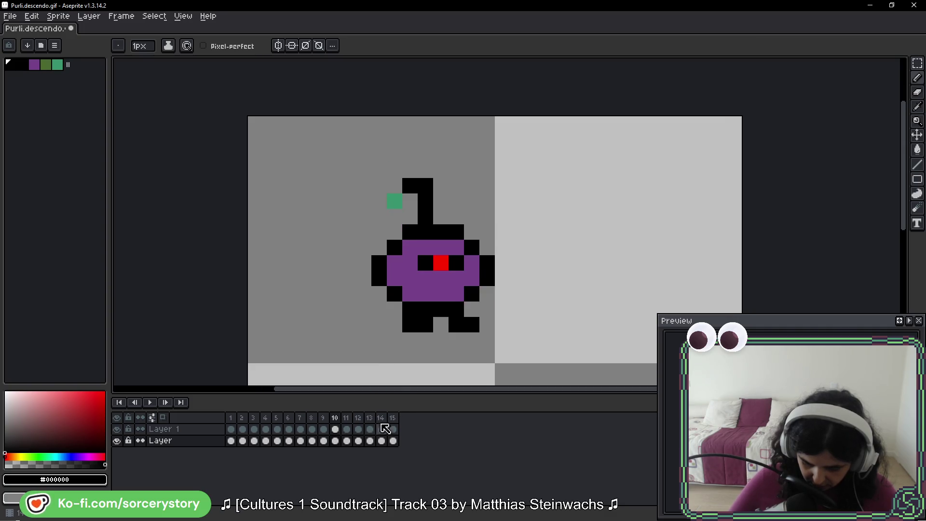
# On frame 10, try moving the bomb's middle with the Magic Wand, undo it, and blacken a body pixel.
pyautogui.press('w')
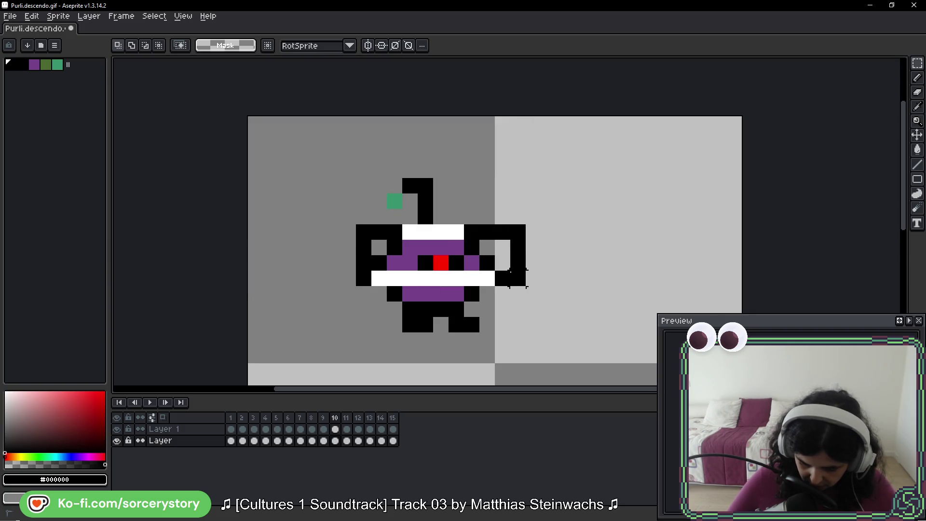
pyautogui.click(504, 266)
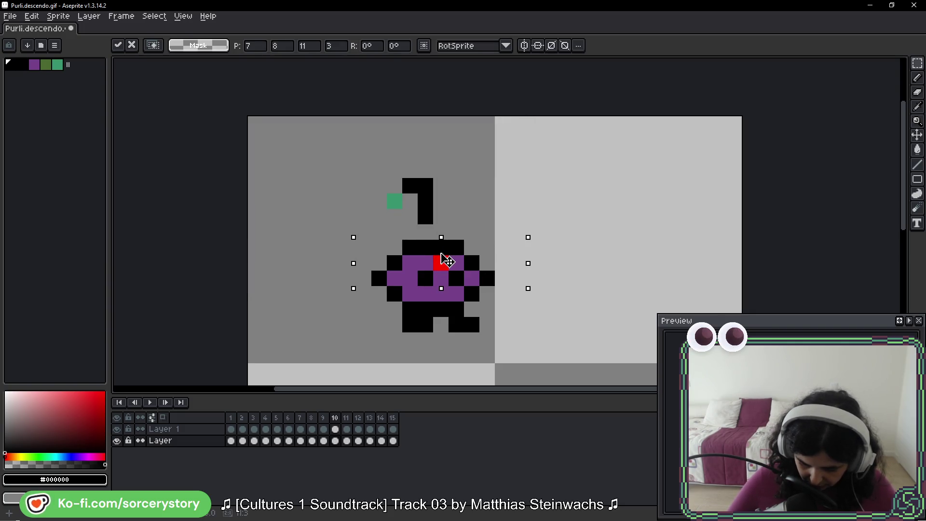
pyautogui.press('Return')
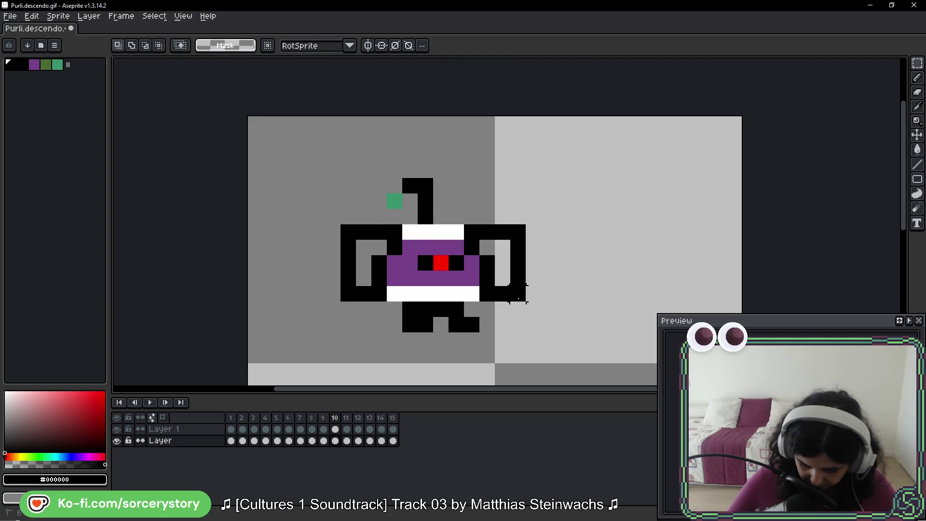
pyautogui.hotkey('ctrl', 'z')
pyautogui.moveTo(467, 270)
pyautogui.mouseDown()
pyautogui.moveTo(455, 271)
pyautogui.moveTo(458, 281)
pyautogui.moveTo(431, 277)
pyautogui.mouseUp()
pyautogui.press('Return')
pyautogui.hotkey('ctrl', 'z')
pyautogui.hotkey('ctrl', 'z')
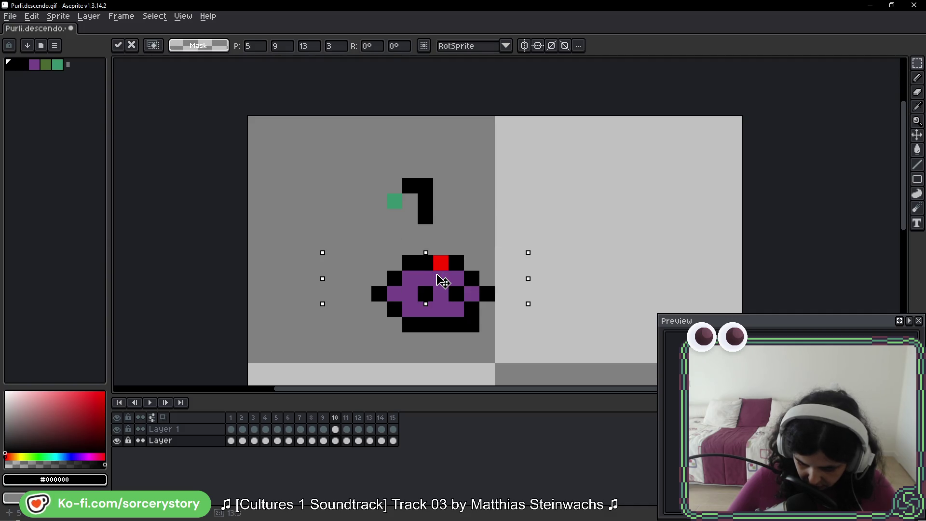
pyautogui.press('Return')
pyautogui.press('b')
pyautogui.click(479, 287)
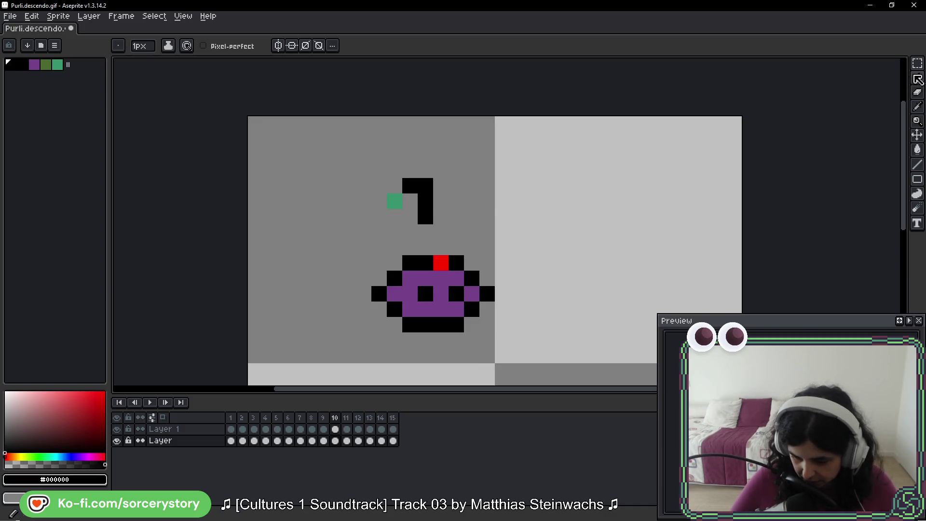
# Reselect the detached fuse piece and lower it onto the bomb's body.
pyautogui.press('m')
pyautogui.hotkey('ctrl', 'shift', 'd')
pyautogui.moveTo(434, 197); pyautogui.dragTo(436, 217)
pyautogui.hotkey('ctrl', 'd')
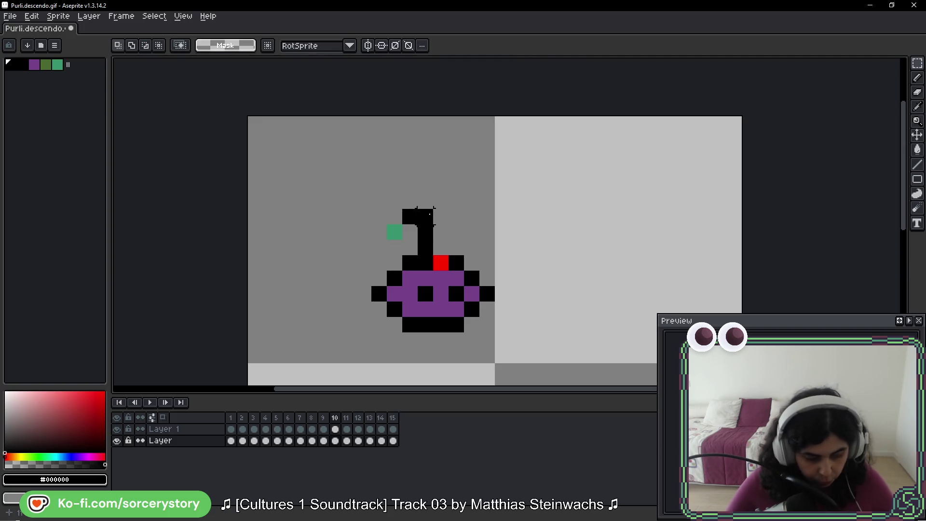
# On frame 10, erase the fuse's top pixels and draw new black ones curling toward the leaf.
pyautogui.press('b')
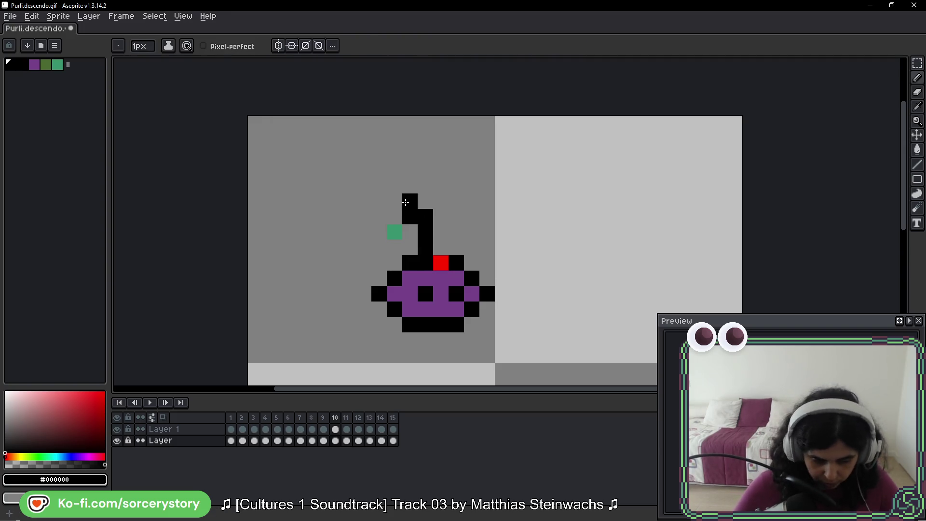
pyautogui.press('Left')
pyautogui.press('Left')
pyautogui.press('Left')
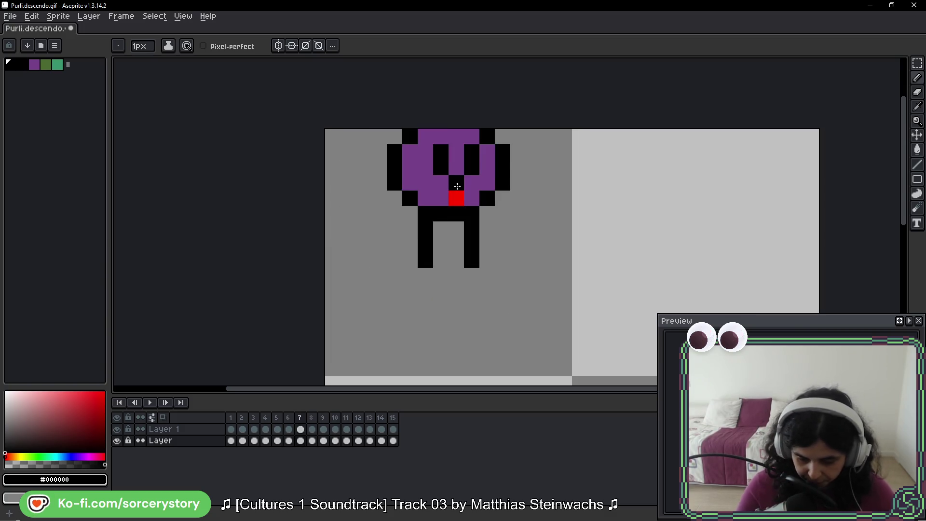
pyautogui.press('Right')
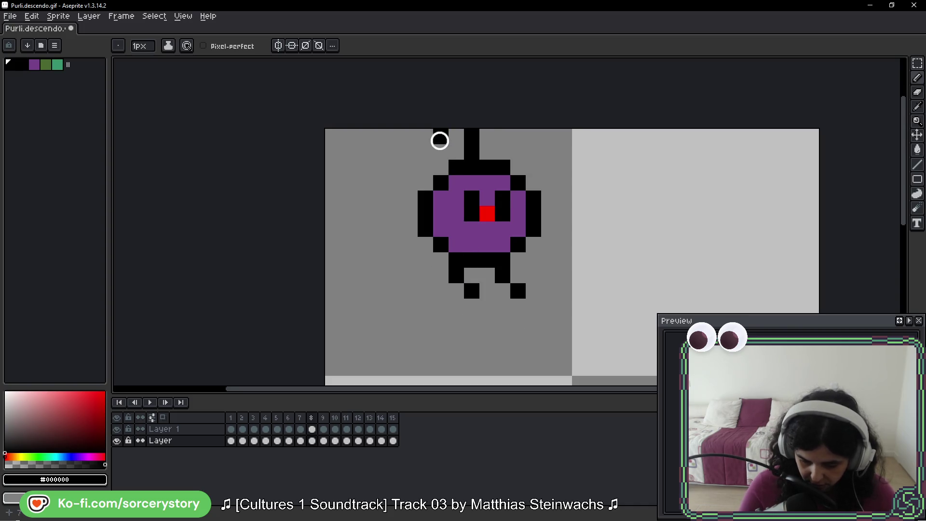
pyautogui.press('Right')
pyautogui.press('Right')
pyautogui.rightClick(508, 216)
pyautogui.rightClick(504, 230)
pyautogui.click(482, 249)
pyautogui.rightClick(502, 230)
pyautogui.click(335, 440)
pyautogui.click(487, 245)
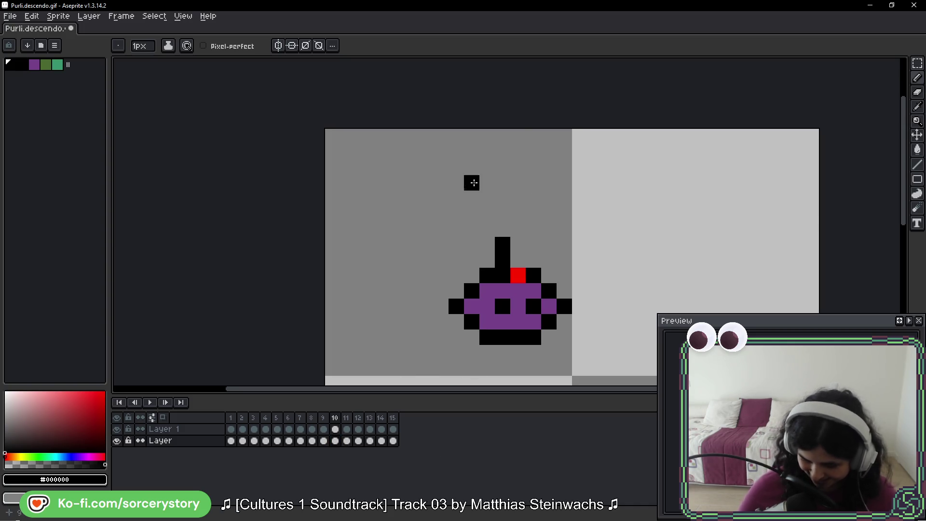
pyautogui.click(502, 230)
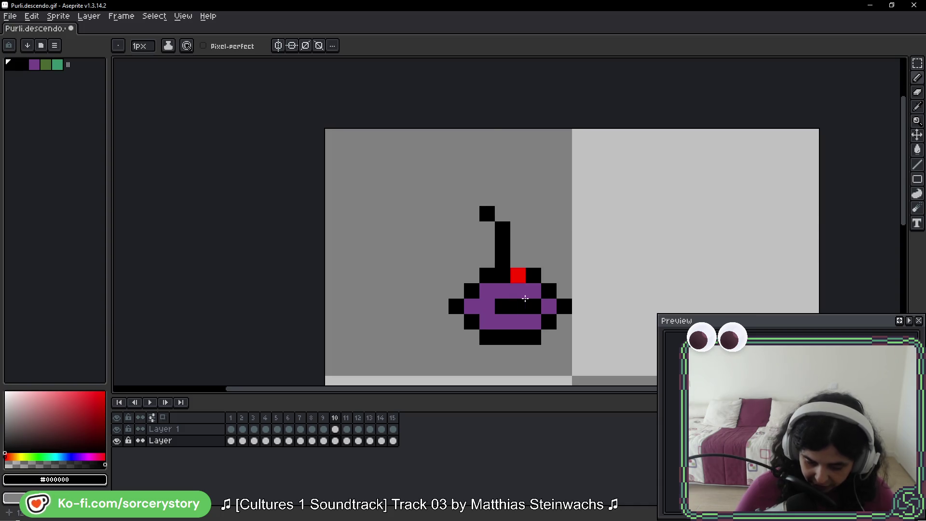
# Pick up the teal leaf colour and step through neighbouring frames to compare.
pyautogui.press('Return')
pyautogui.press('Return')
pyautogui.press('Right')
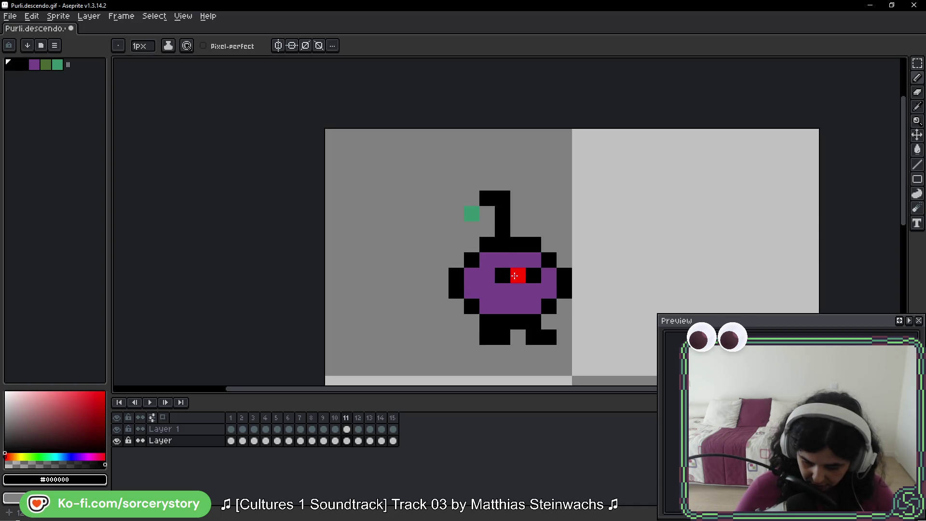
pyautogui.keyDown('alt'); pyautogui.click(475, 212); pyautogui.keyUp('alt')
pyautogui.press('Right')
pyautogui.press('Return')
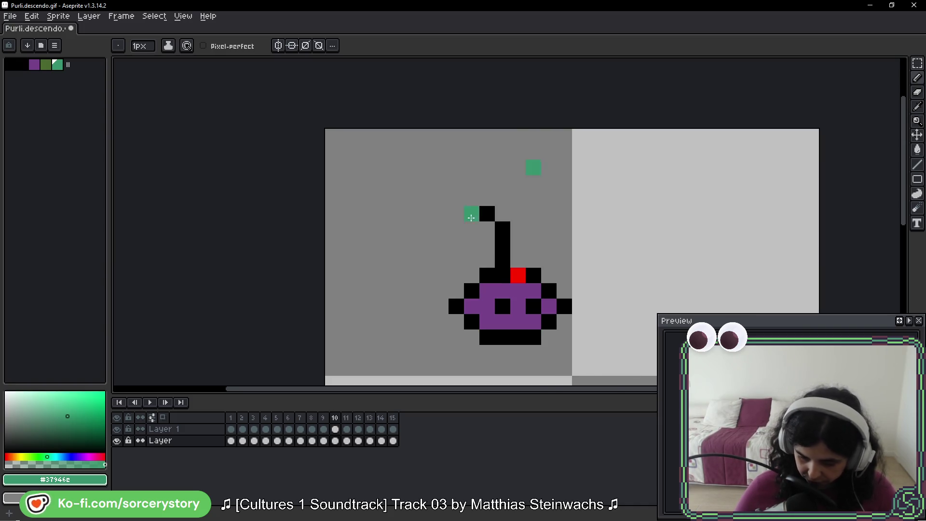
# In frame 11, add black fuse pixels, repaint the leaf pixel teal and erase stray pixels.
pyautogui.press('Return')
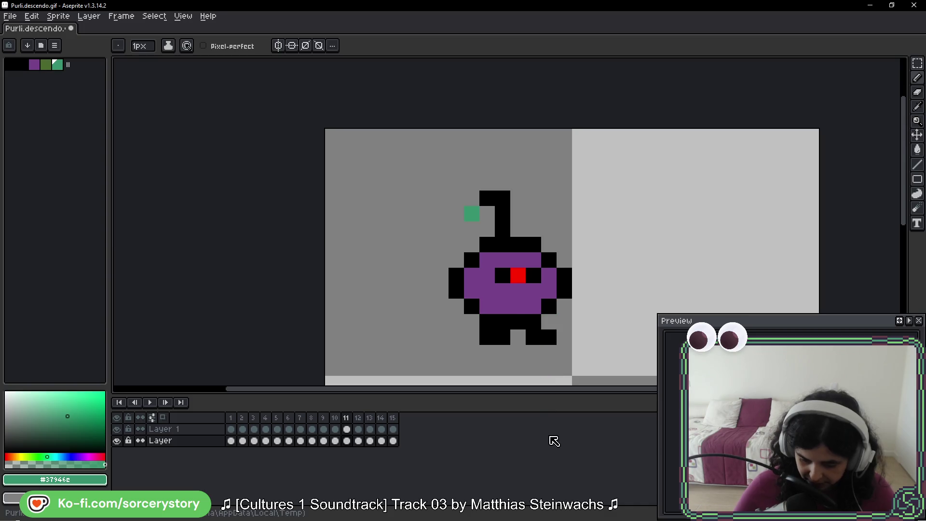
pyautogui.press('Right')
pyautogui.press('m')
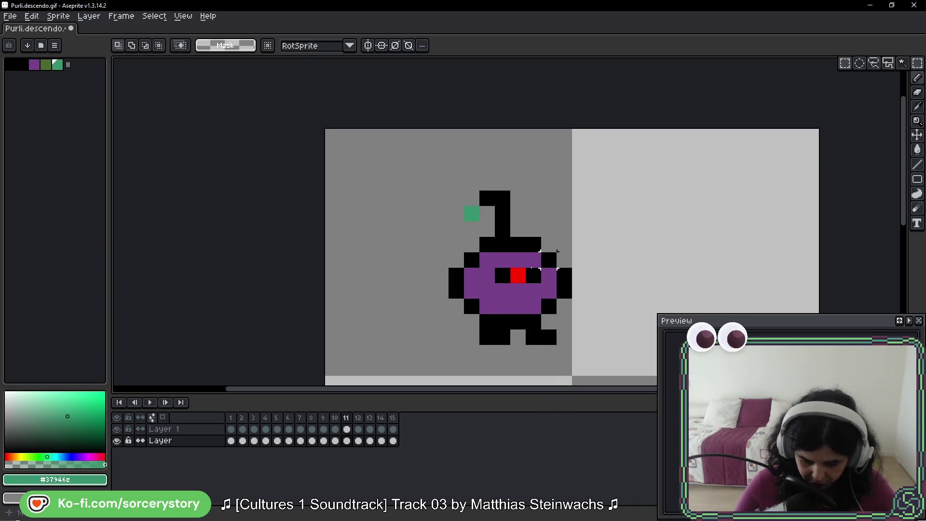
pyautogui.press('b')
pyautogui.keyDown('alt'); pyautogui.click(504, 198); pyautogui.keyUp('alt')
pyautogui.click(490, 213)
pyautogui.keyDown('alt'); pyautogui.click(472, 215); pyautogui.keyUp('alt')
pyautogui.click(485, 208)
pyautogui.moveTo(473, 210); pyautogui.dragTo(490, 189)
# Compare the leaf across frames 11 and 12, then restart the animation playback.
pyautogui.press('.')
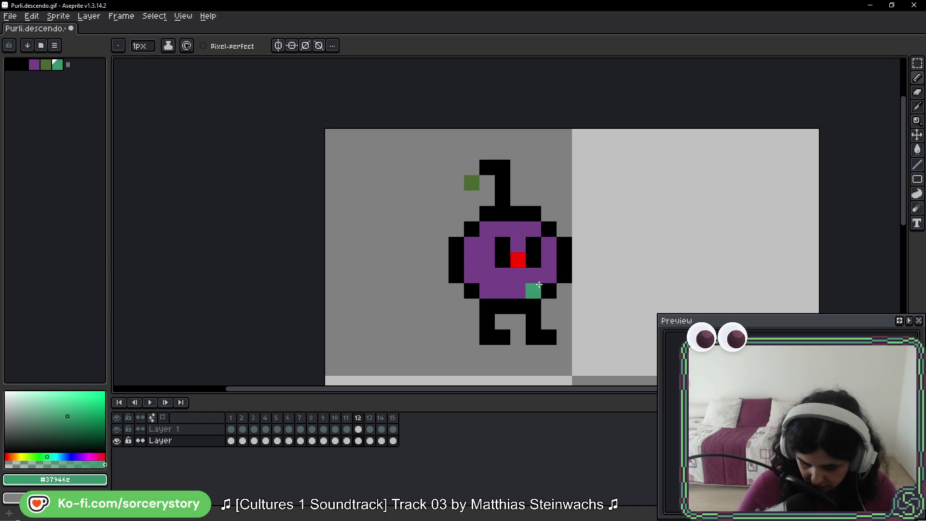
pyautogui.press(',')
pyautogui.press(',')
pyautogui.press(',')
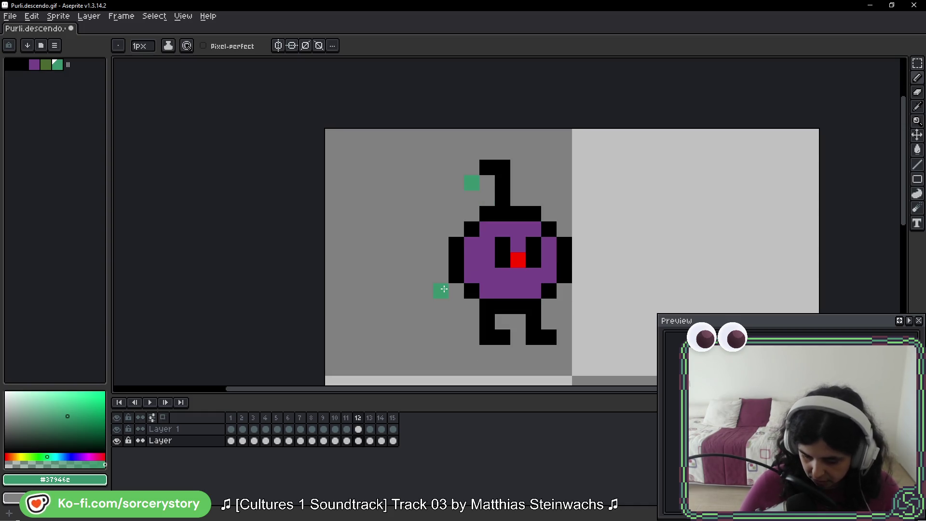
pyautogui.press('.')
pyautogui.press('.')
pyautogui.press('.')
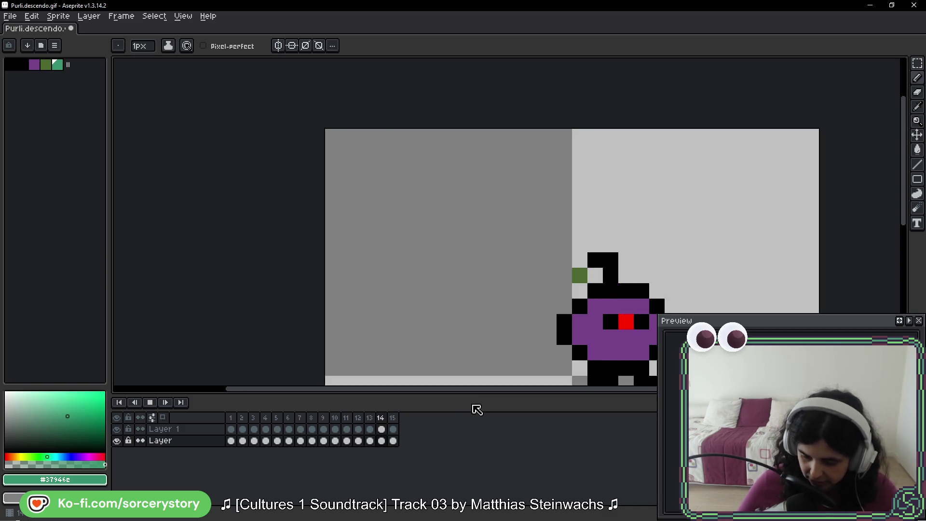
pyautogui.press('Return')
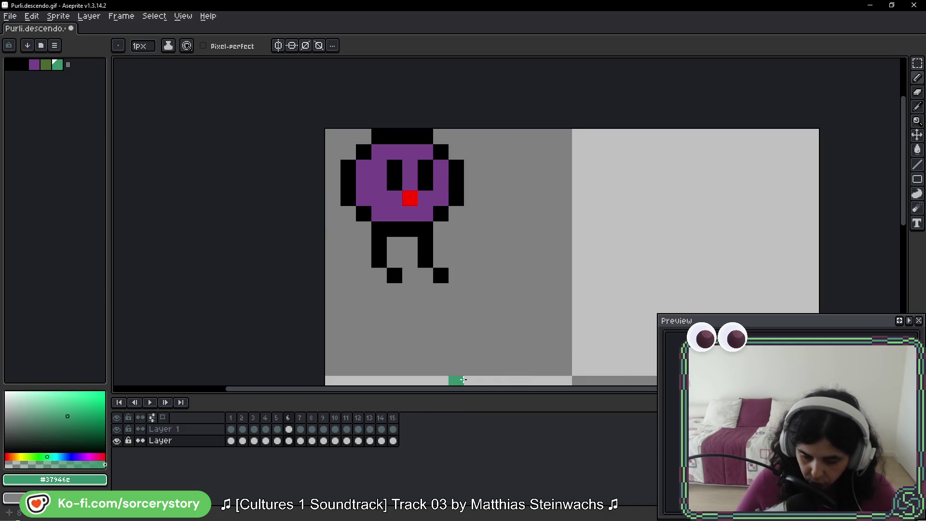
pyautogui.press('Return')
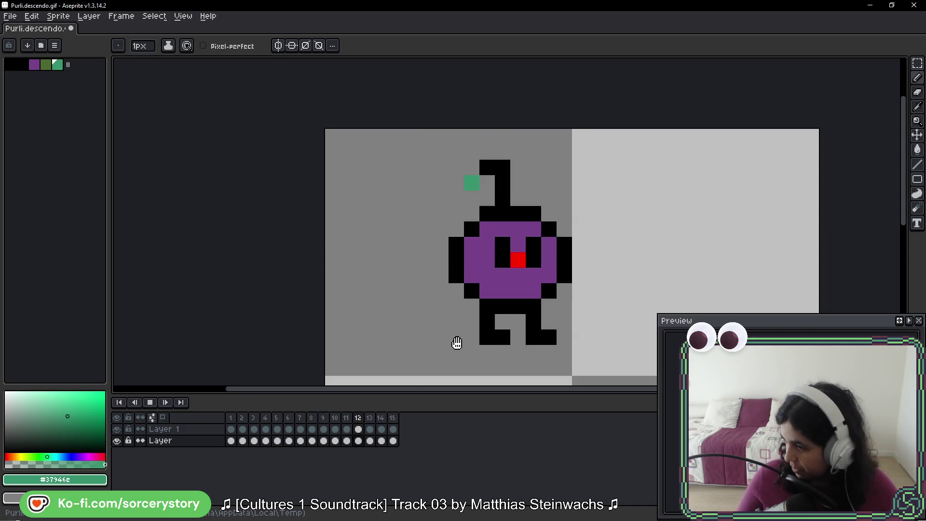
# Pan the canvas to recentre the character, then back down.
pyautogui.moveTo(545, 241); pyautogui.dragTo(452, 194)
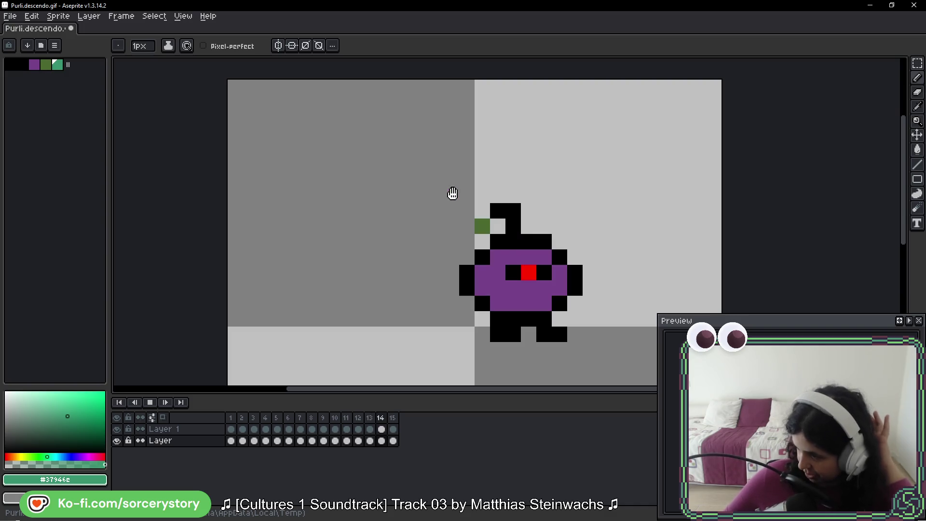
pyautogui.moveTo(423, 167); pyautogui.dragTo(421, 204)
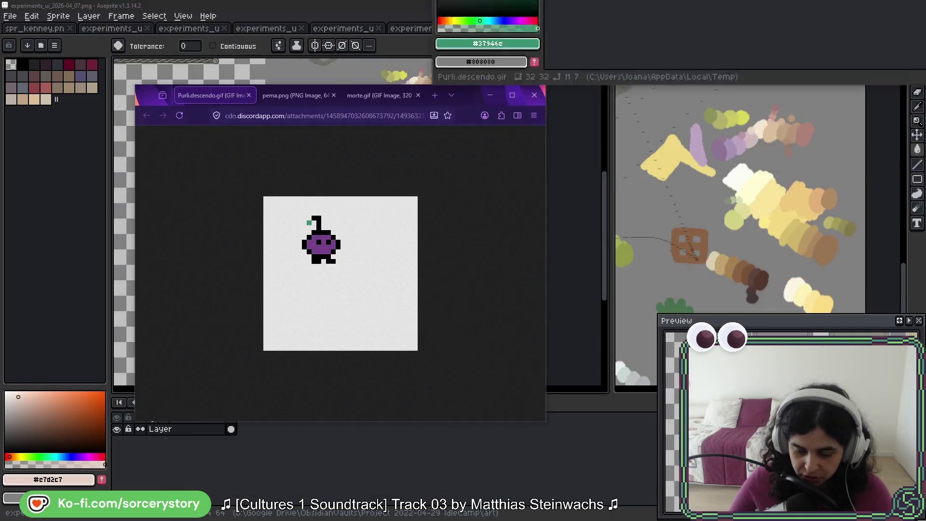
# Maximise the Aseprite Purli window, play the animation through once, then return to the browser.
pyautogui.click(453, 44)
pyautogui.doubleClick(410, 4)
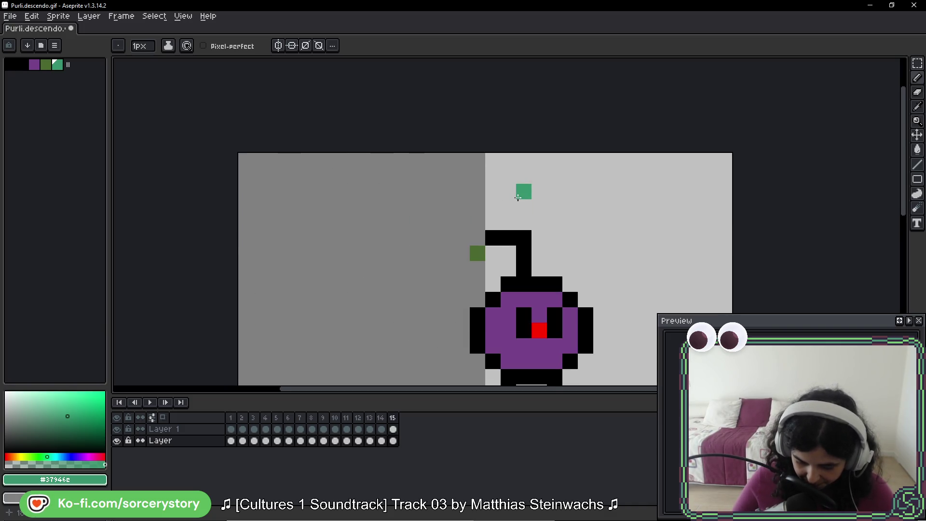
pyautogui.press('Return')
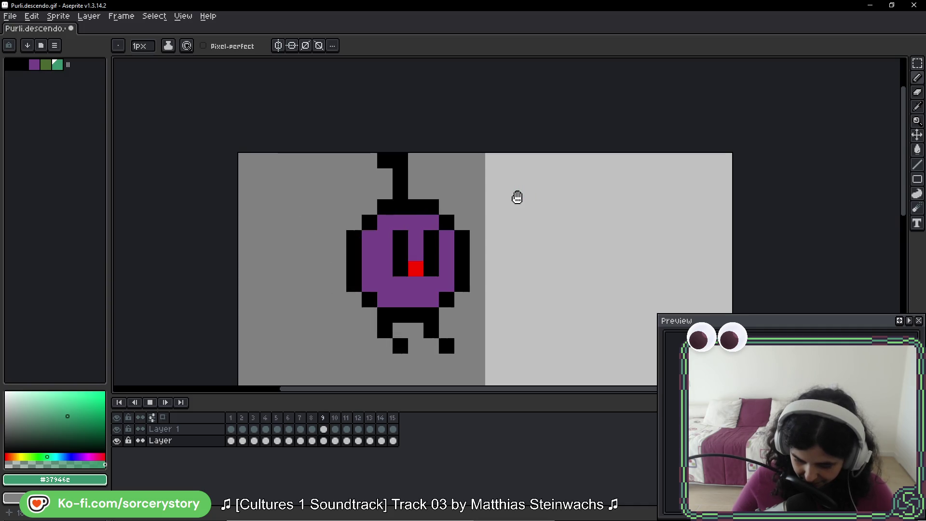
pyautogui.press('Return')
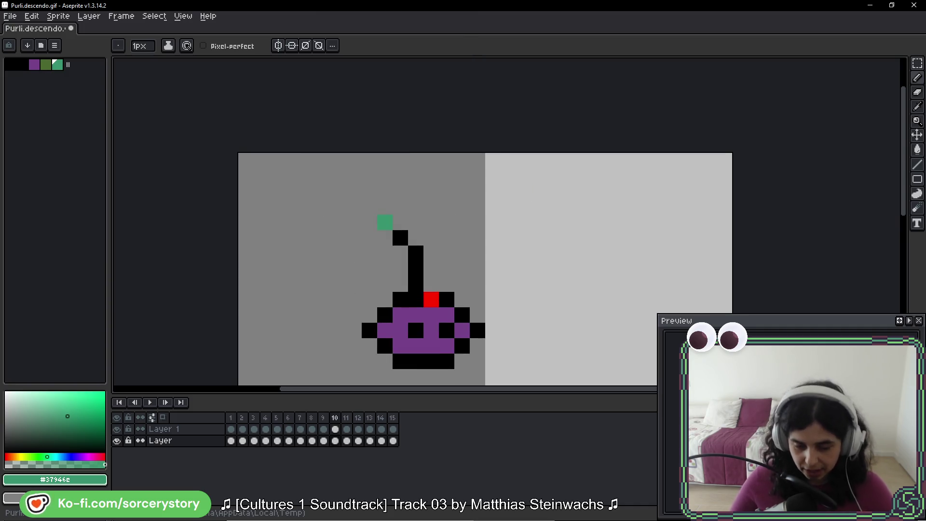
pyautogui.hotkey('alt', 'Tab')
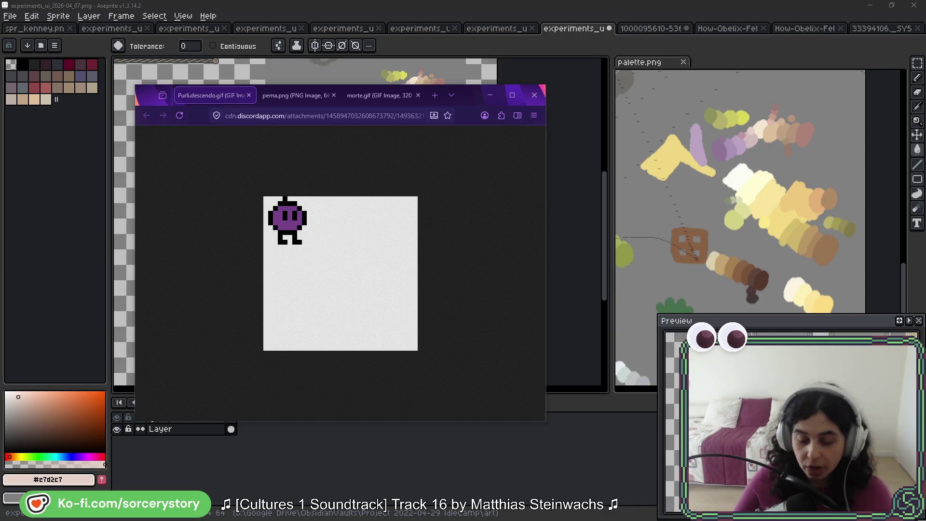
# Bring back the Aseprite window holding purli.descendo_edit.gif.
pyautogui.hotkey('alt', 'Tab')
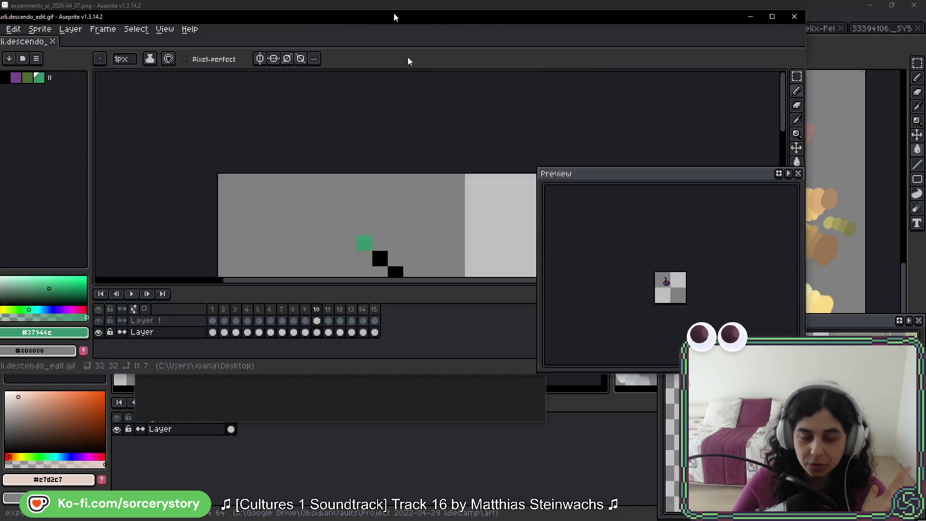
# Play the 15-frame purli.descendo_edit.gif animation, zooming out and back in to review it.
pyautogui.scroll(2, 393, 184)
pyautogui.click(391, 182)
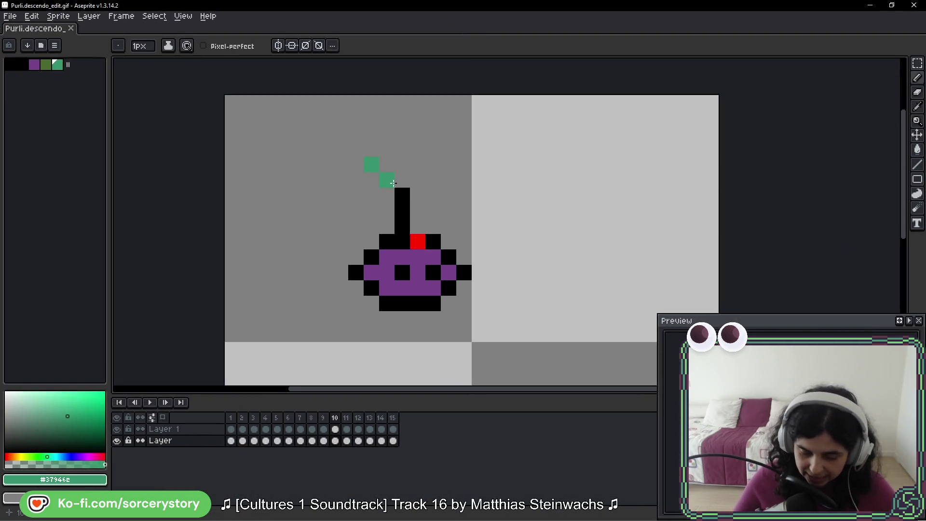
pyautogui.press('Return')
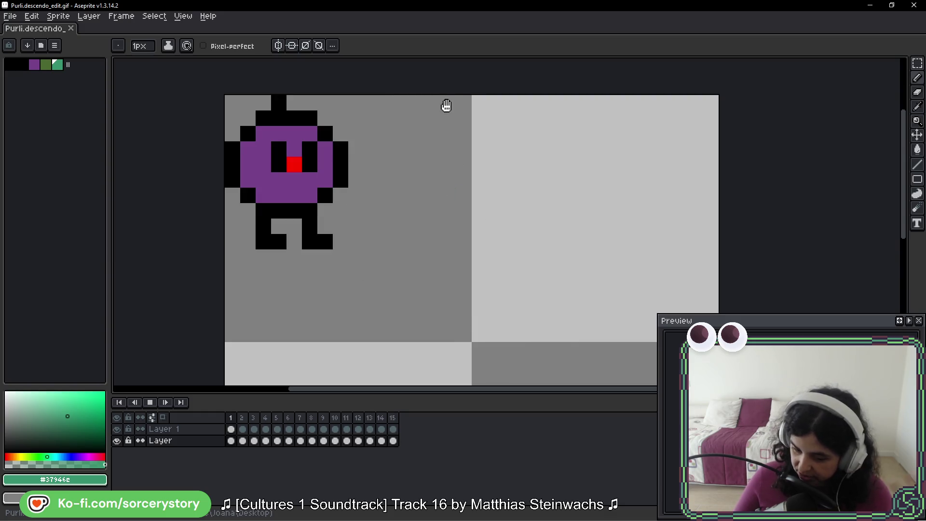
pyautogui.scroll(-10, 415, 219)
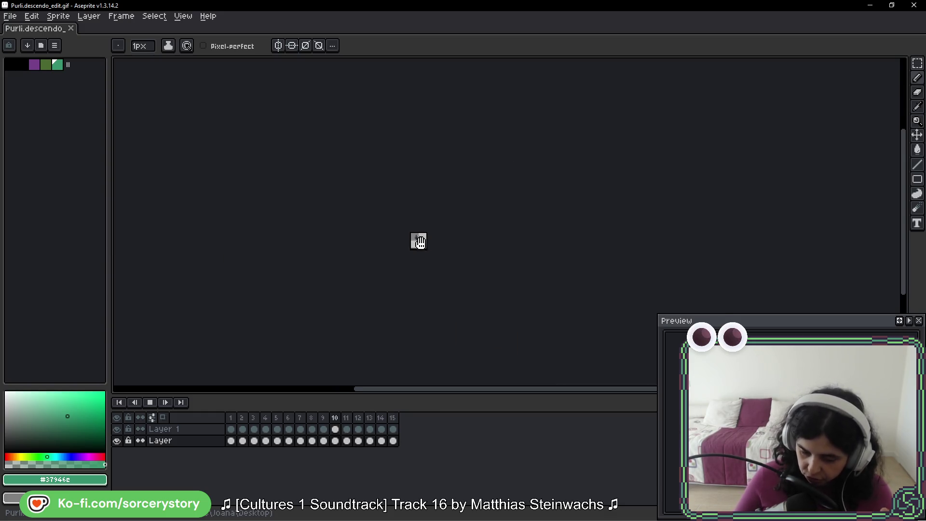
pyautogui.scroll(3, 479, 274)
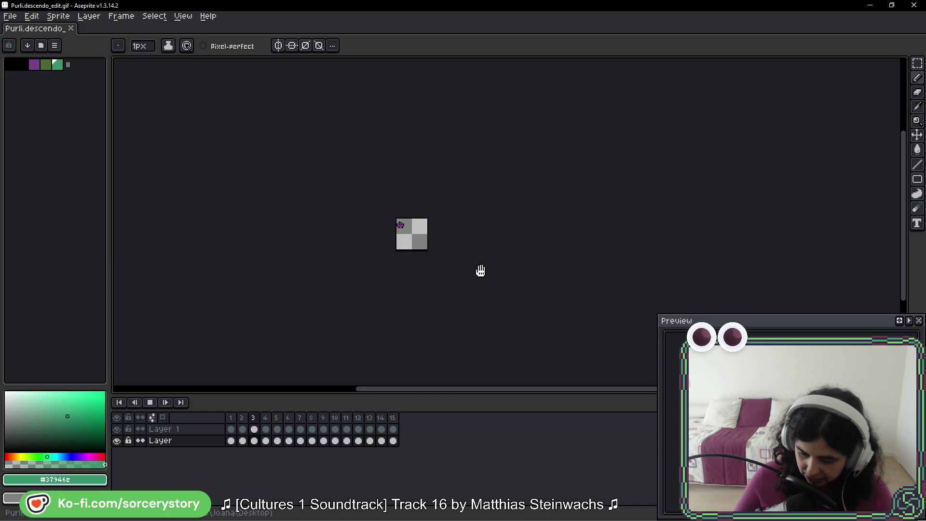
pyautogui.scroll(5, 418, 243)
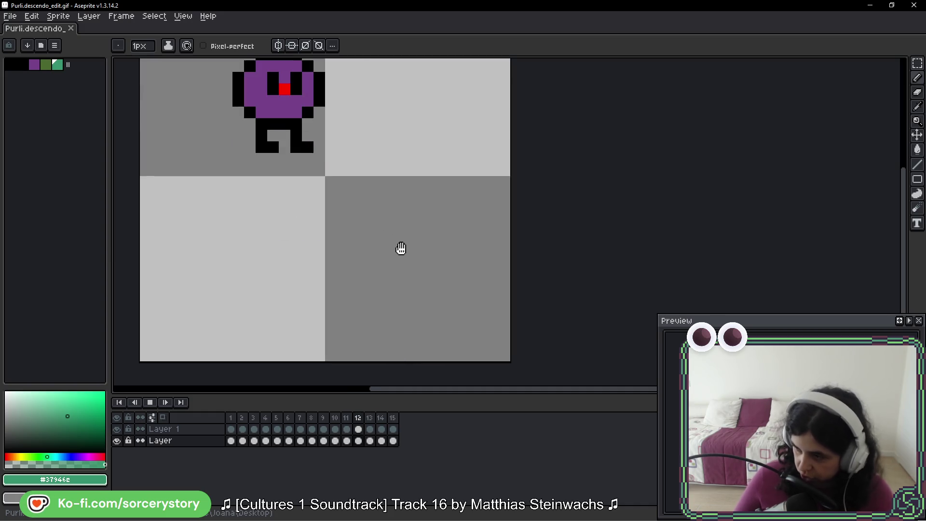
pyautogui.scroll(-4, 406, 250)
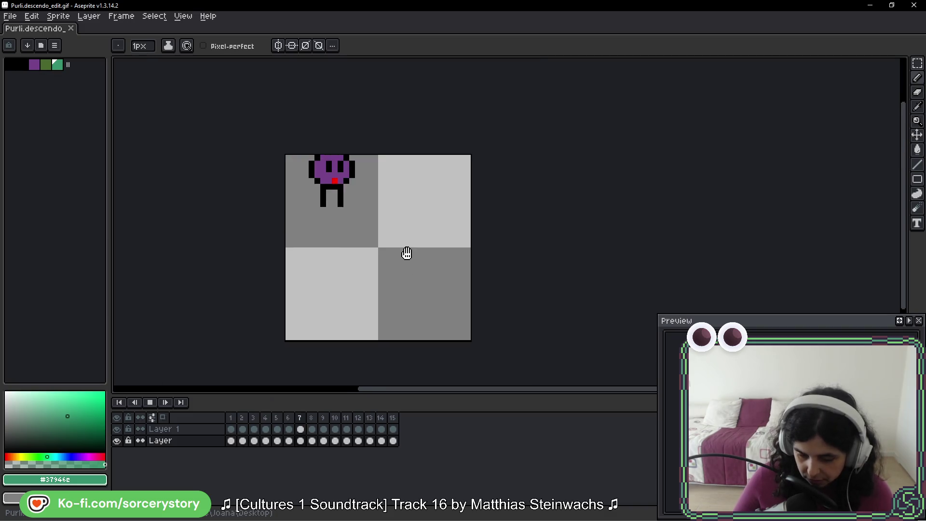
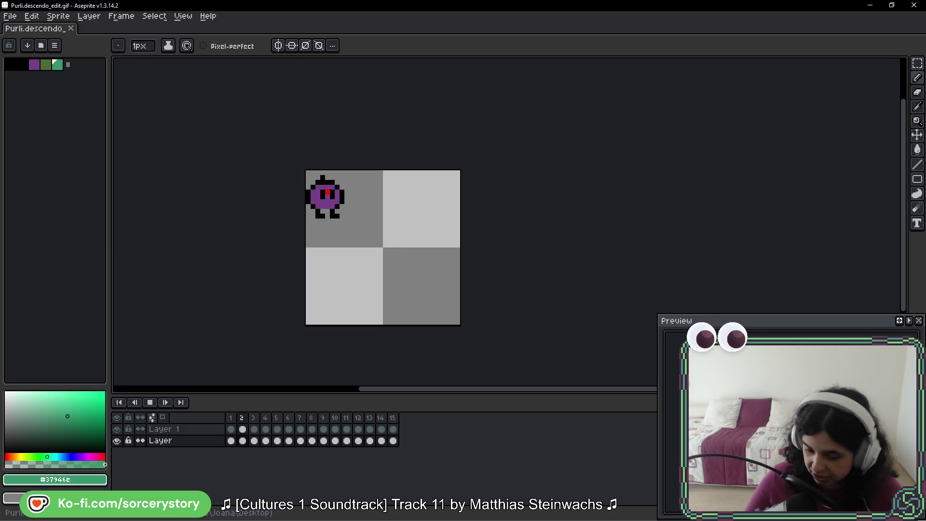
# Zoom and pan around the walking purple creature in the GIF preview.
pyautogui.scroll(5, 429, 184)
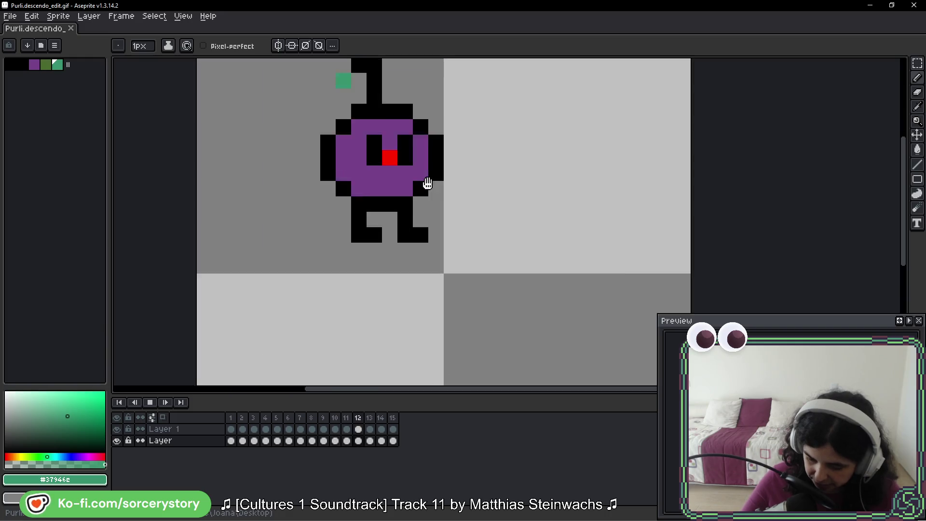
pyautogui.moveTo(429, 184); pyautogui.dragTo(399, 230)
pyautogui.scroll(1, 402, 207)
pyautogui.scroll(-1, 319, 177)
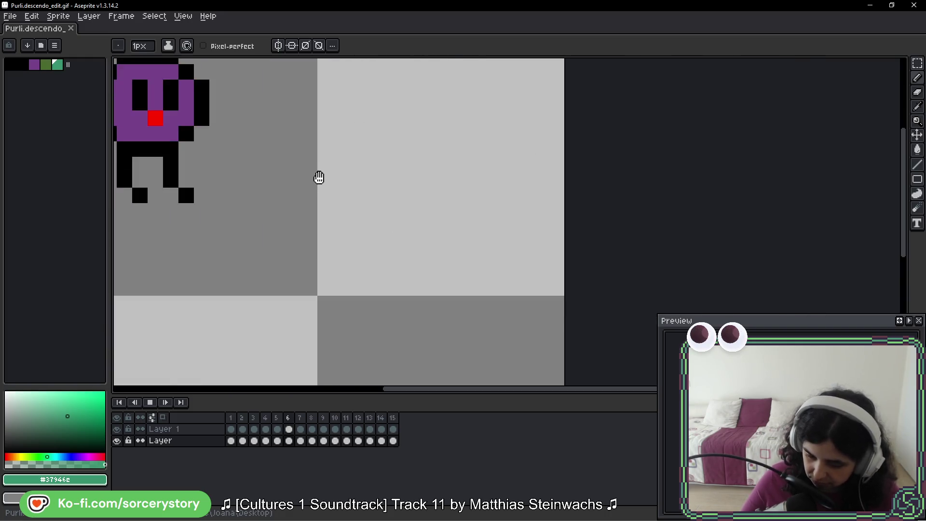
pyautogui.scroll(-2, 318, 178)
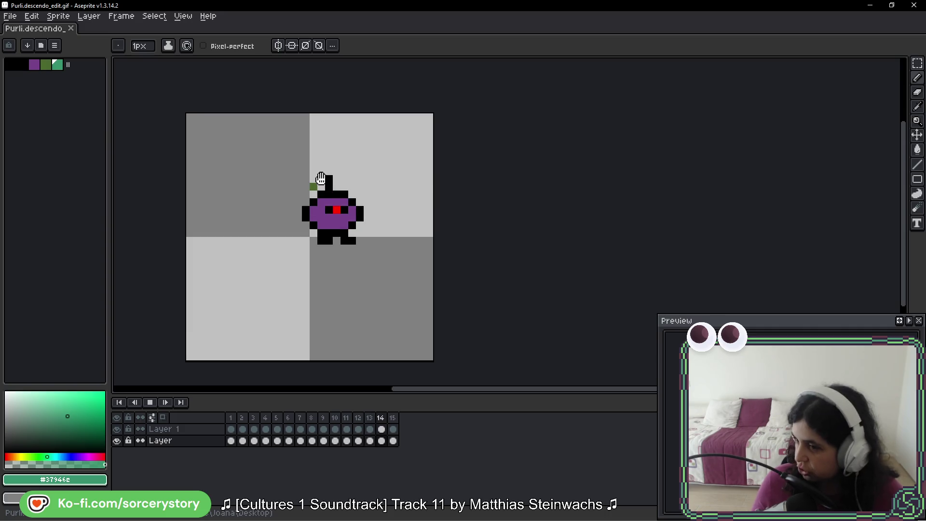
pyautogui.scroll(-9, 335, 141)
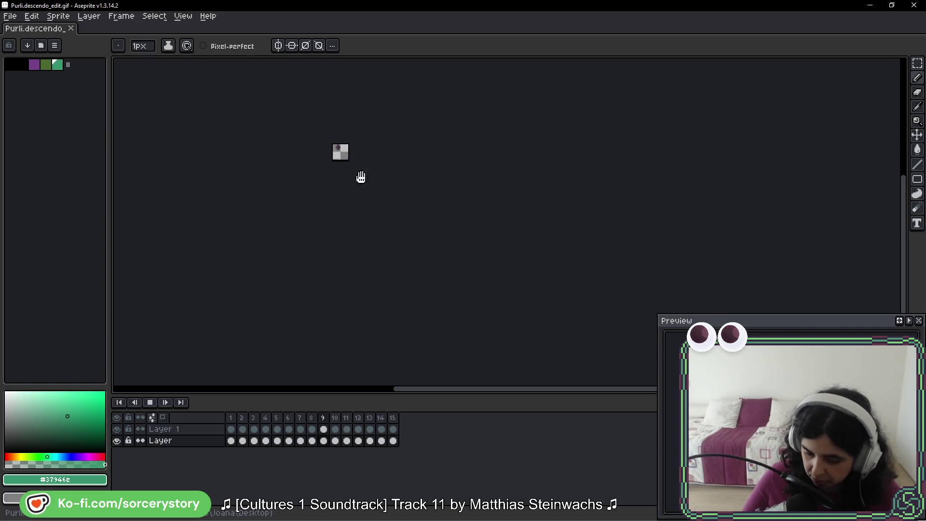
pyautogui.scroll(7, 357, 178)
# Recentre the enlarged creature, then close the browser preview to return to experiments_ui.
pyautogui.moveTo(316, 174); pyautogui.dragTo(370, 213)
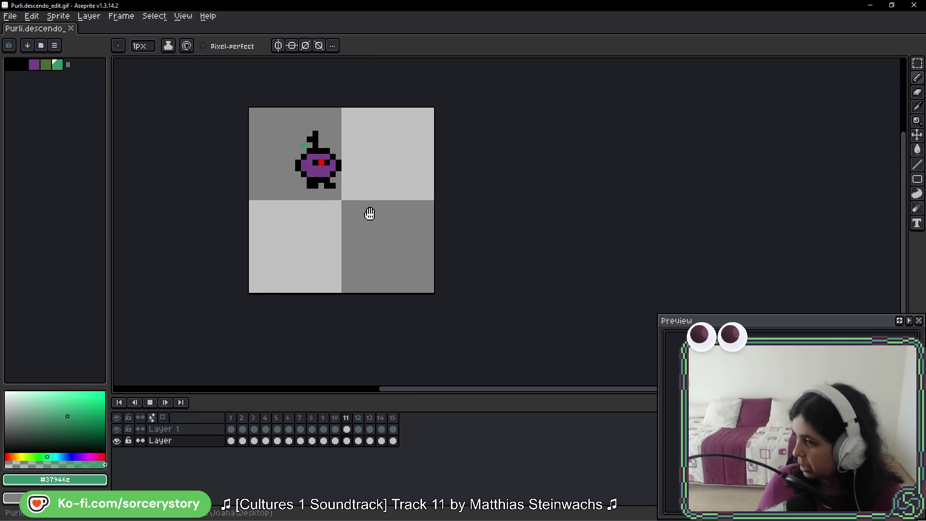
pyautogui.scroll(1, 360, 184)
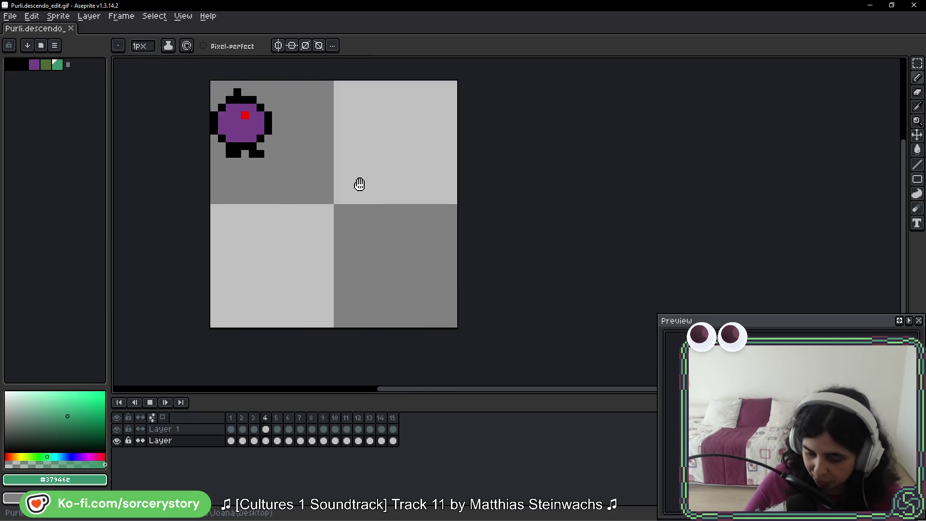
pyautogui.scroll(2, 359, 184)
pyautogui.moveTo(377, 136); pyautogui.dragTo(430, 201)
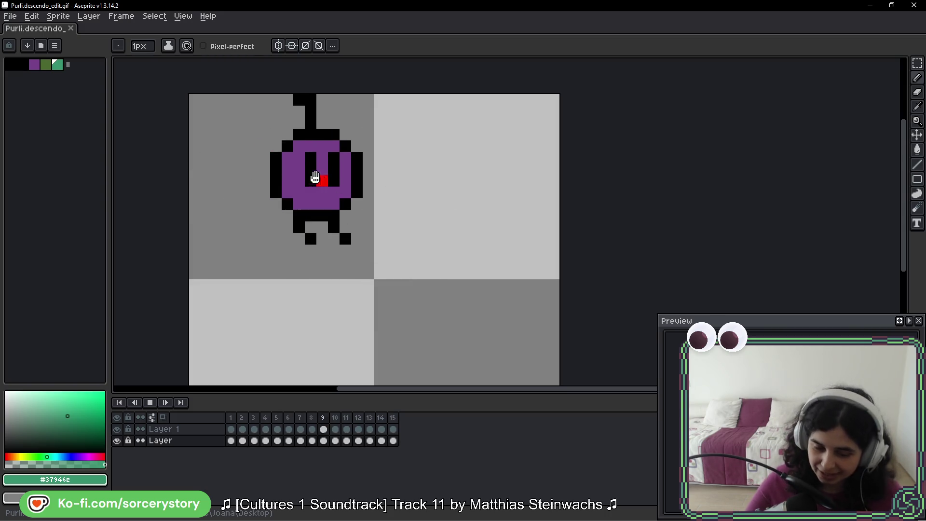
pyautogui.hotkey('alt', 'Tab')
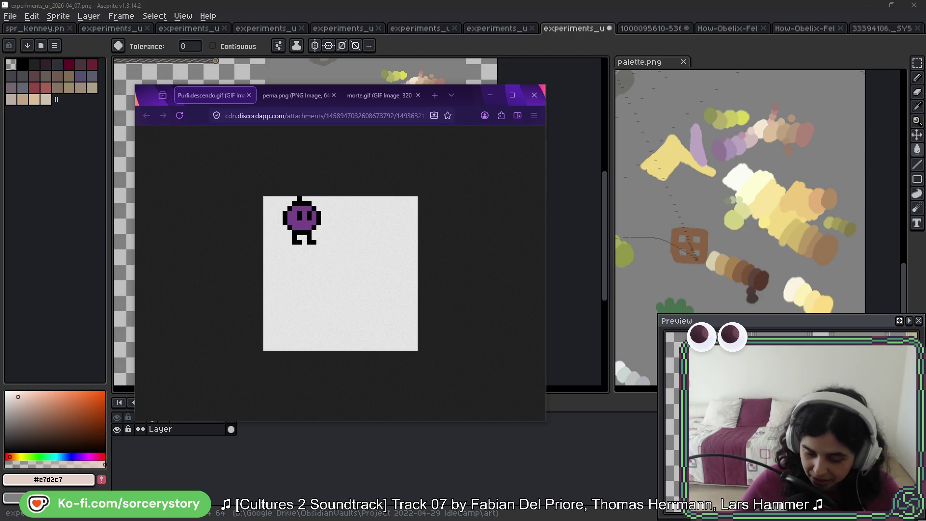
pyautogui.click(490, 95)
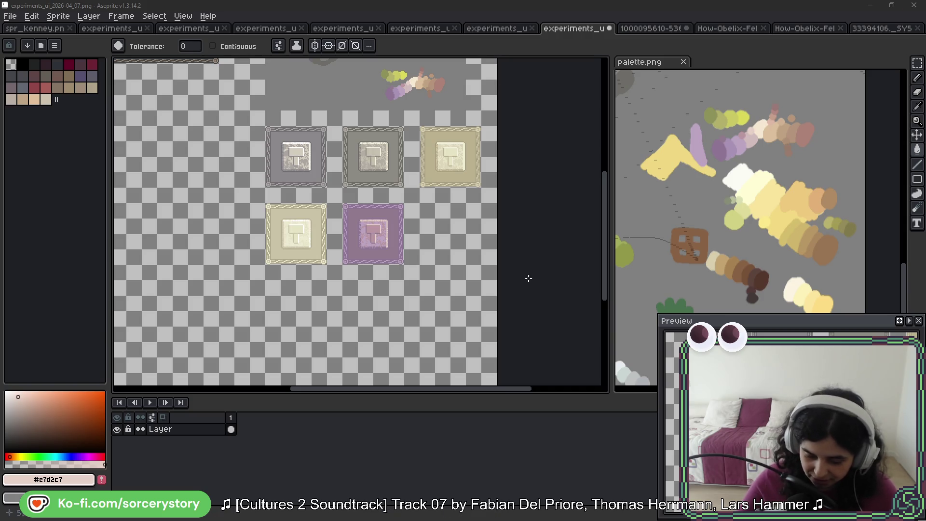
# Marquee-select the grey top-row button tile, leaving its pixels in their original place.
pyautogui.scroll(3, 428, 224)
pyautogui.press('b')
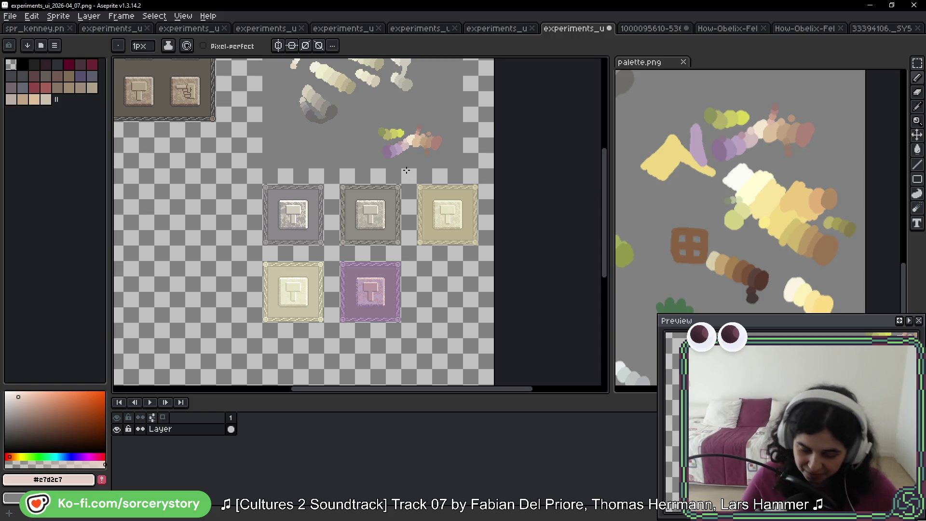
pyautogui.scroll(2, 407, 170)
pyautogui.press('m')
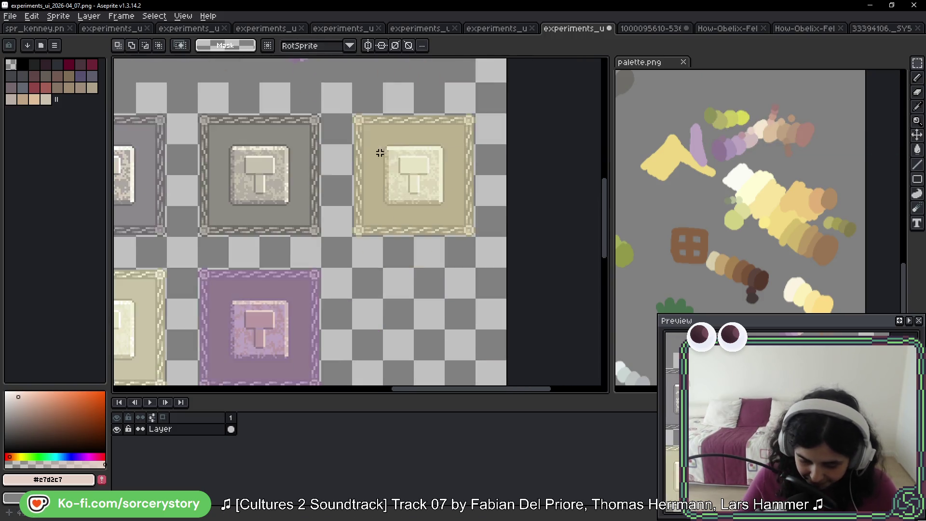
pyautogui.scroll(-2, 389, 169)
pyautogui.scroll(2, 268, 164)
pyautogui.moveTo(278, 147); pyautogui.dragTo(483, 325)
pyautogui.press('Escape')
pyautogui.hotkey('ctrl', 'd')
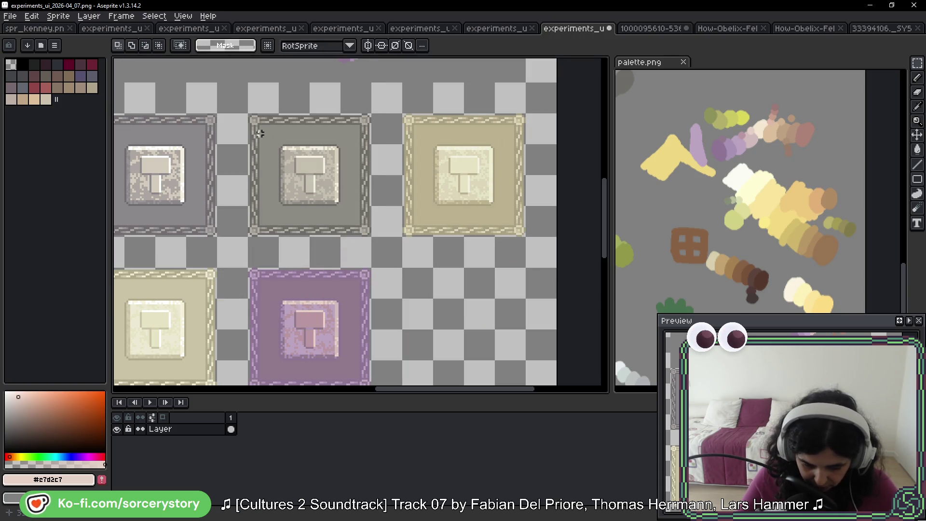